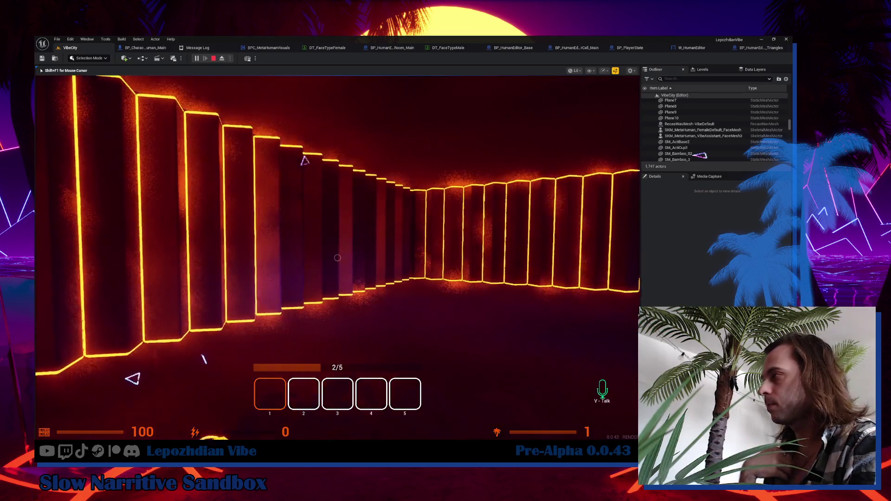
Walk the player into the neon portal and switch the character to the female body type.
{"action": "key", "text": "w"}
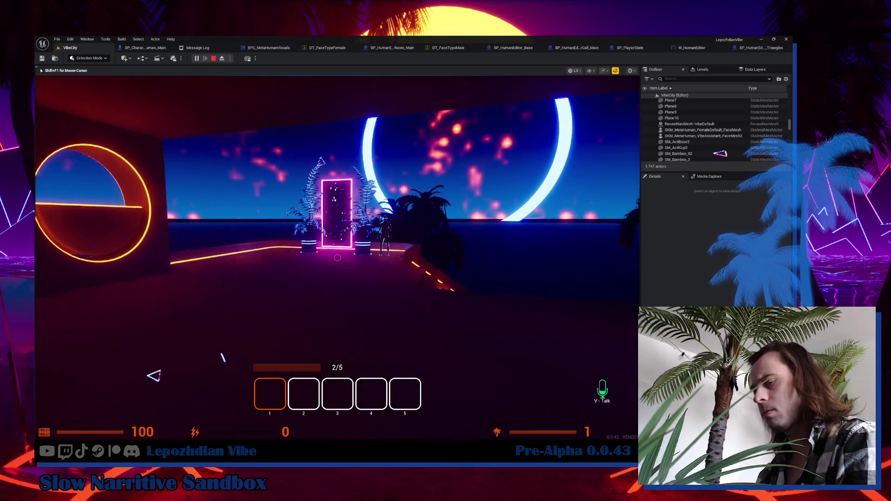
{"action": "key", "text": "w"}
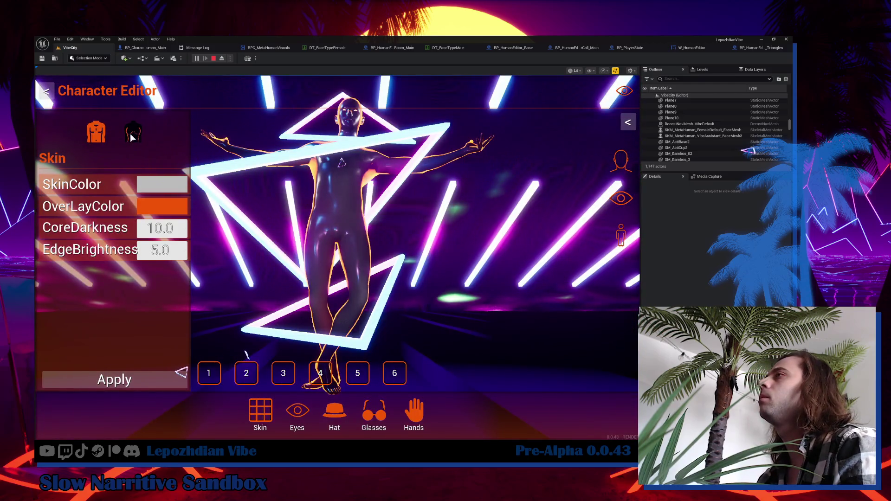
{"action": "left_click", "coordinate": [132, 138]}
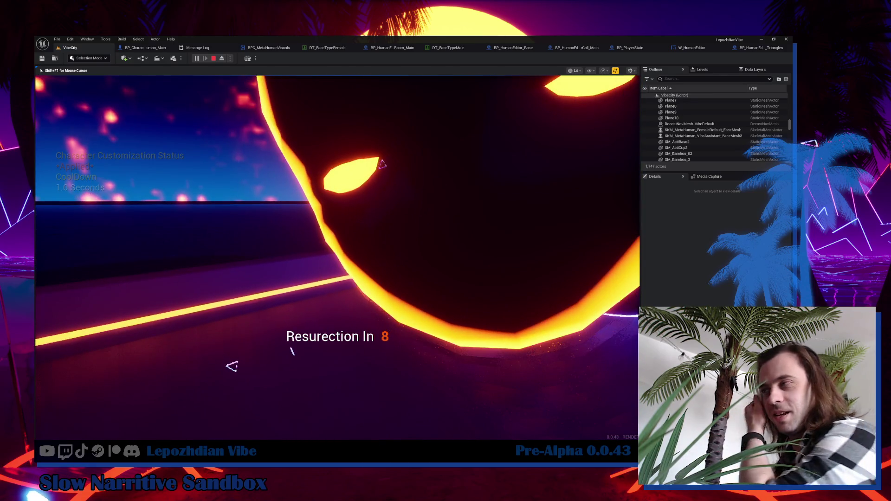
{"action": "key", "text": "alt+Tab"}
{"action": "key", "text": "alt+Tab"}
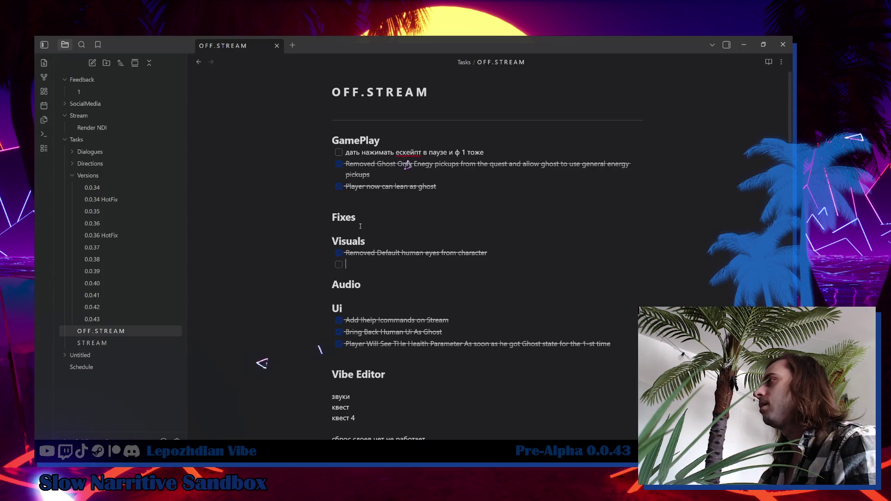
Write 'Fixed Incorrect eyes ID For the characters And Materials on Lods' under Fixes, correcting its typos.
{"action": "left_click", "coordinate": [379, 231]}
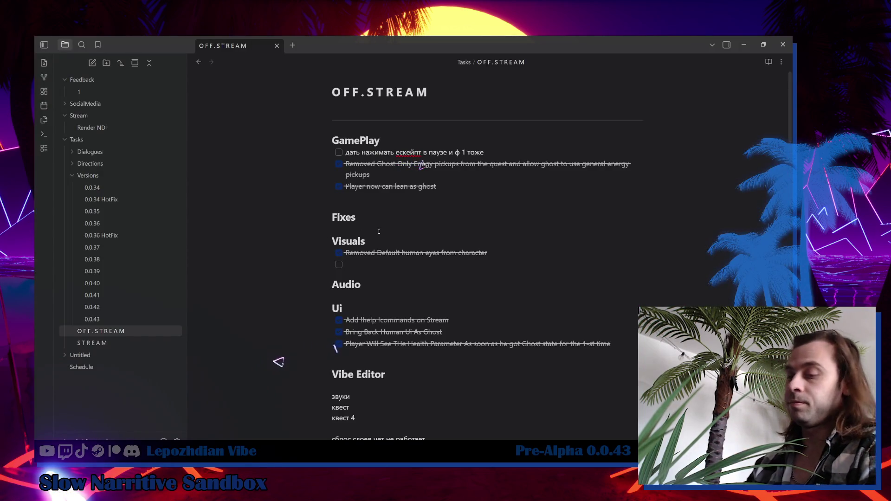
{"action": "type", "text": "Fixe"}
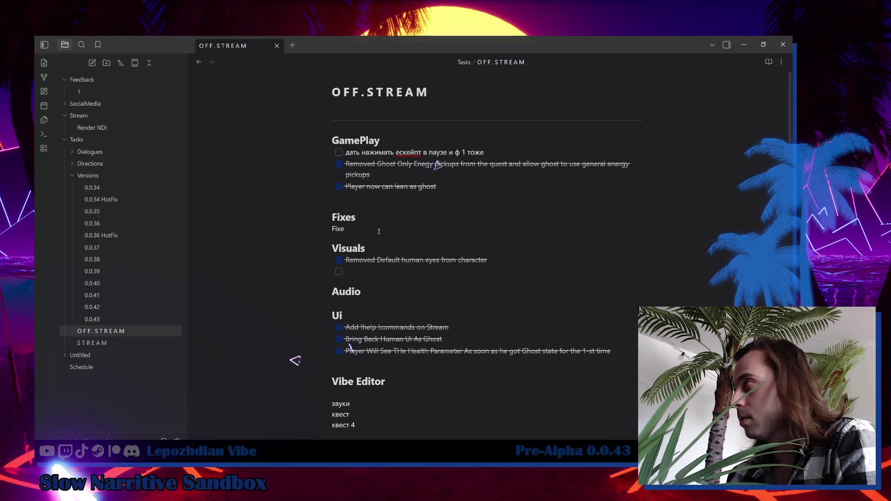
{"action": "type", "text": "d Incorrect yesy ID"}
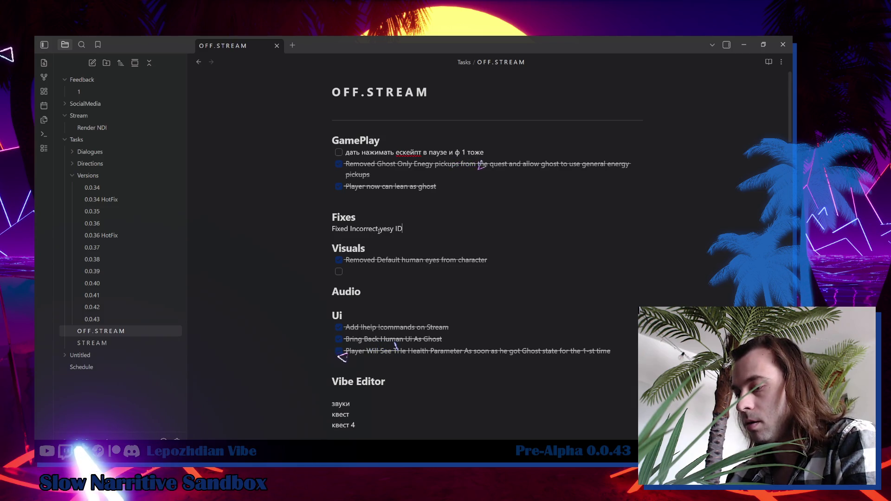
{"action": "type", "text": "For the characters And Materials"}
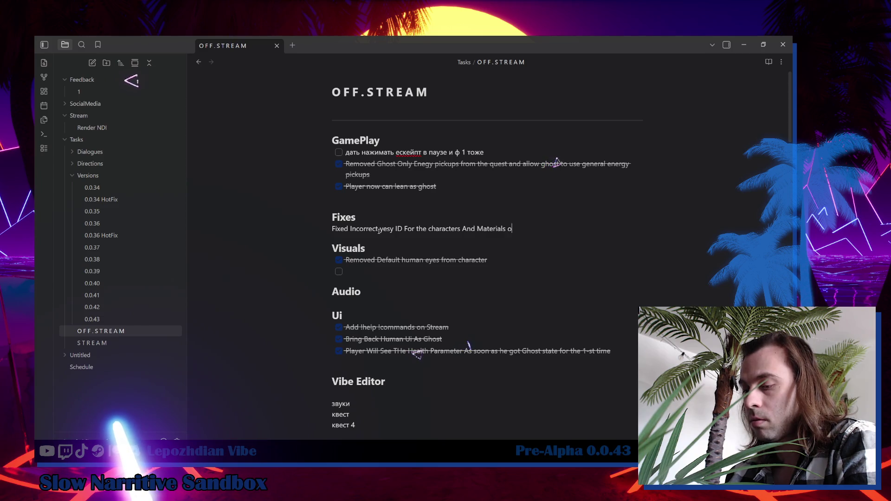
{"action": "type", "text": "ods"}
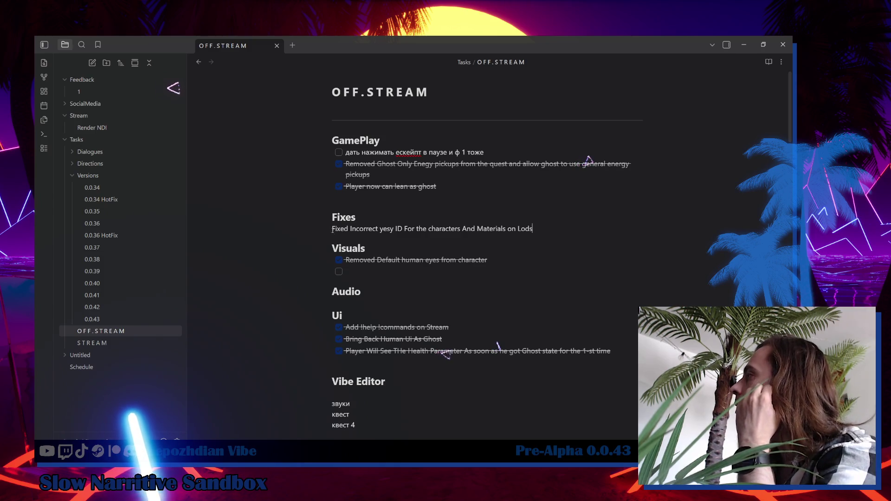
{"action": "left_click", "coordinate": [380, 228]}
{"action": "type", "text": "e"}
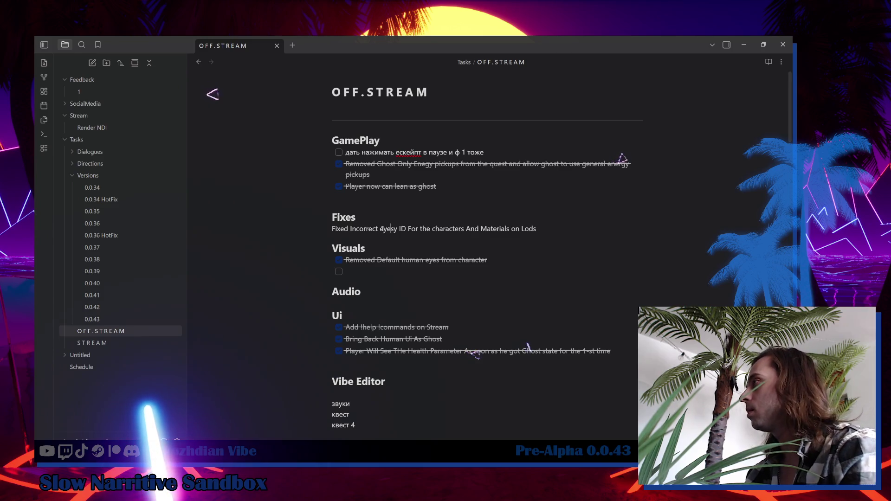
{"action": "left_click", "coordinate": [394, 228]}
{"action": "key", "text": "Delete"}
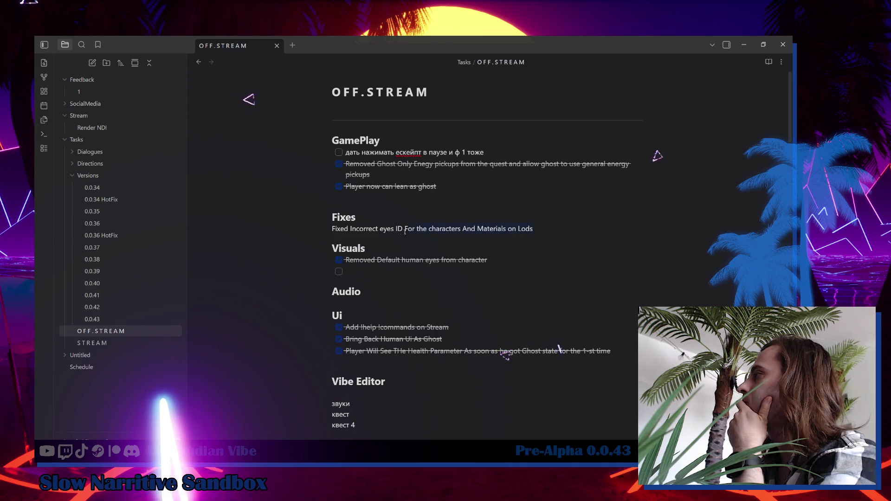
Turn the Fixes line into a task list item and check it off.
{"action": "right_click", "coordinate": [360, 228]}
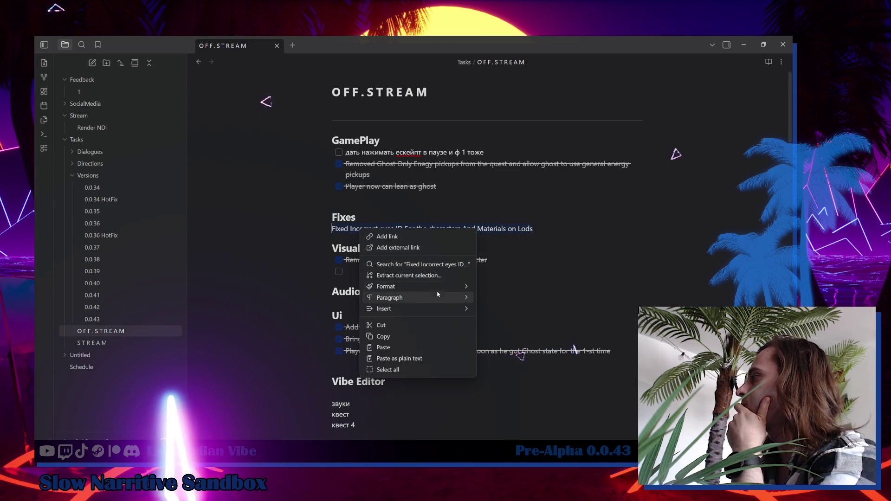
{"action": "mouse_move", "coordinate": [485, 284]}
{"action": "mouse_move", "coordinate": [439, 299]}
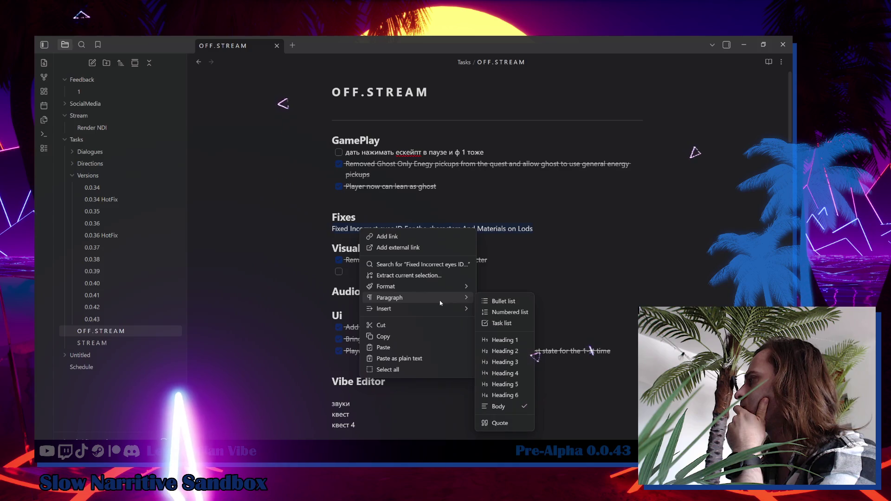
{"action": "left_click", "coordinate": [497, 323]}
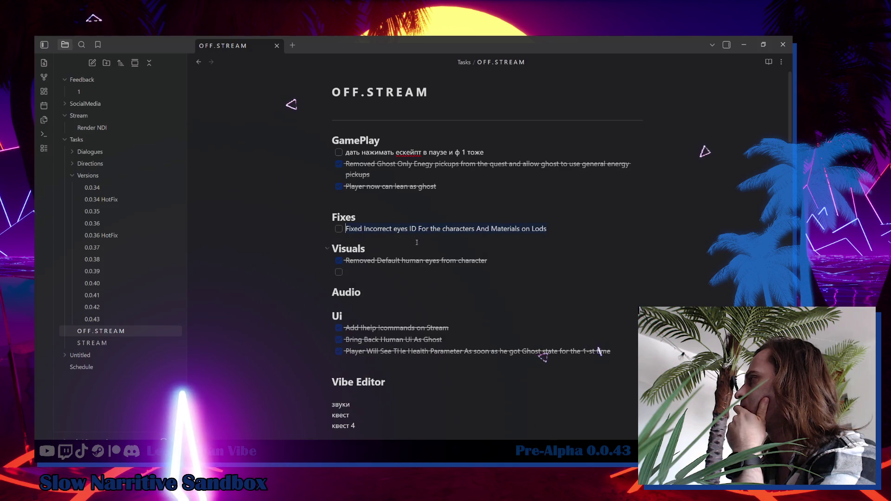
{"action": "left_click", "coordinate": [339, 229]}
{"action": "key", "text": "alt+Tab"}
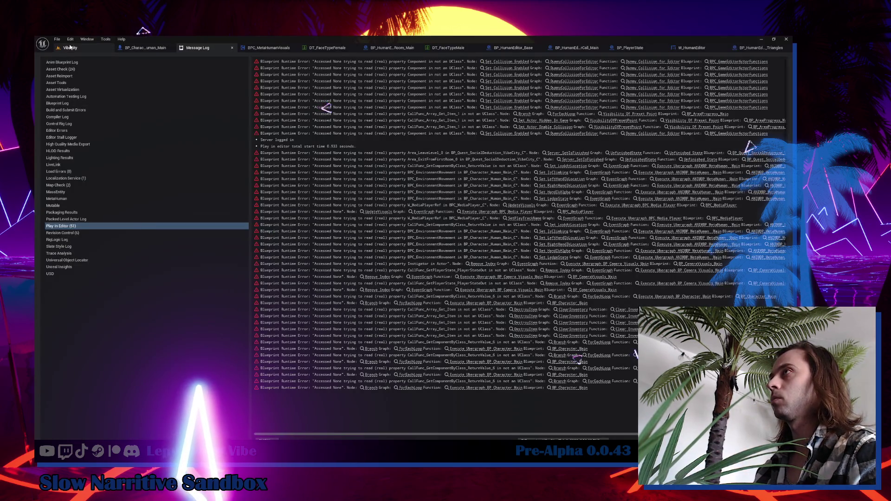
Save all modified work from the VibeCity level.
{"action": "left_click", "coordinate": [70, 47]}
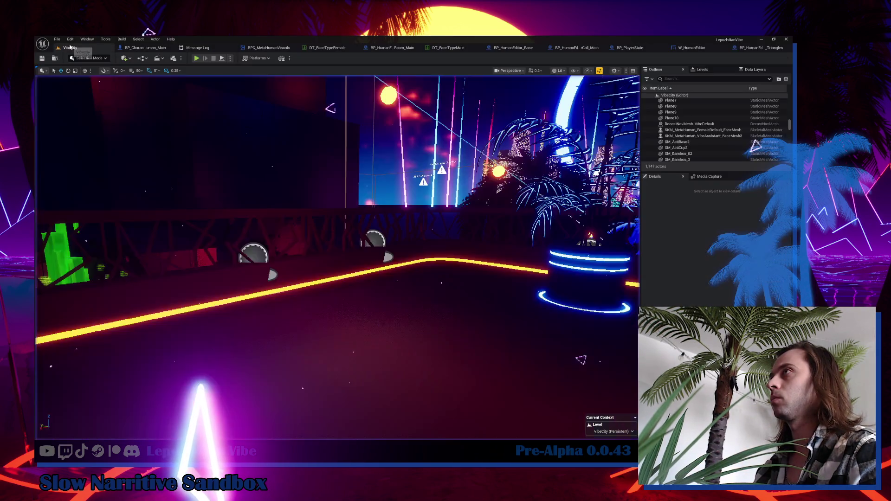
{"action": "left_click", "coordinate": [56, 39]}
{"action": "left_click", "coordinate": [78, 124]}
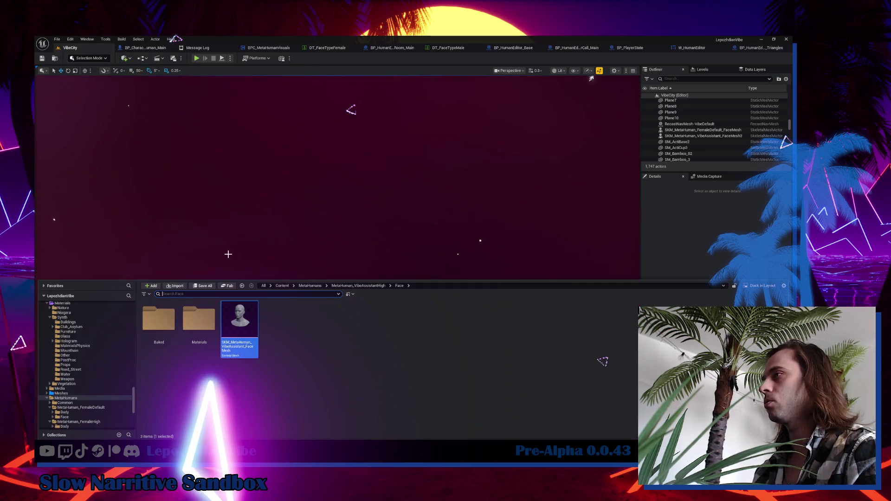
Try deleting the VibeAssistantMedium face mesh to review its referencers, then cancel to keep it.
{"action": "key", "text": "ctrl+space"}
{"action": "scroll", "coordinate": [88, 346], "scroll_direction": "up", "scroll_amount": 10}
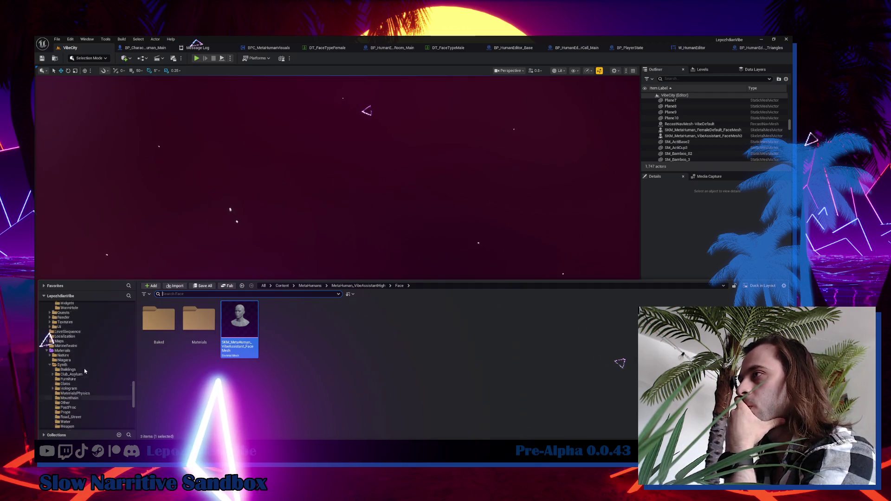
{"action": "scroll", "coordinate": [93, 348], "scroll_direction": "up", "scroll_amount": 10}
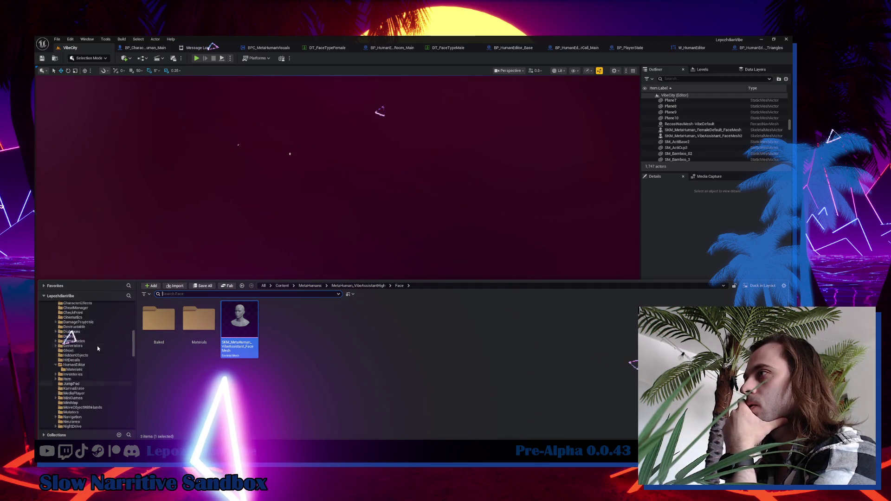
{"action": "left_click", "coordinate": [87, 397]}
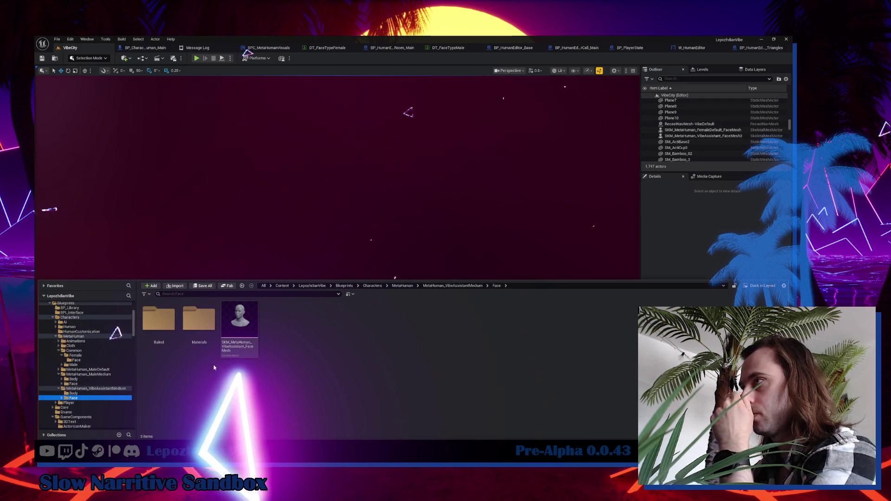
{"action": "scroll", "coordinate": [87, 368], "scroll_direction": "up", "scroll_amount": 2}
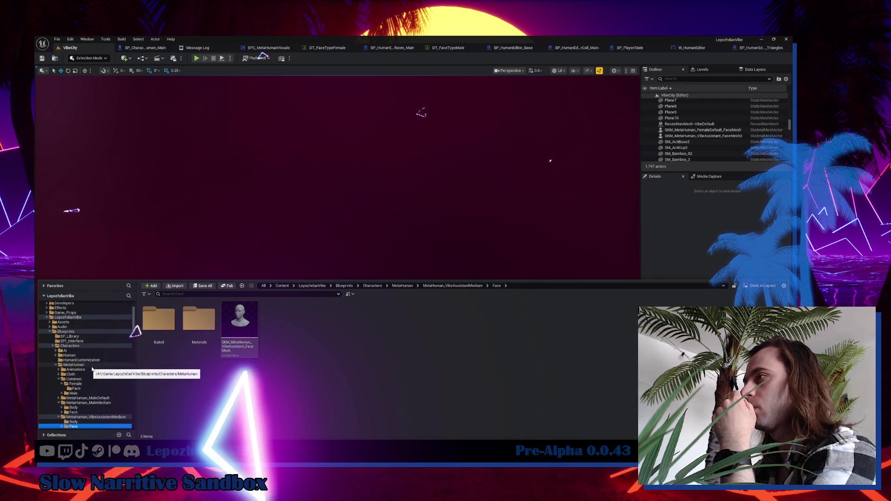
{"action": "scroll", "coordinate": [87, 368], "scroll_direction": "down", "scroll_amount": 3}
{"action": "left_click", "coordinate": [247, 316]}
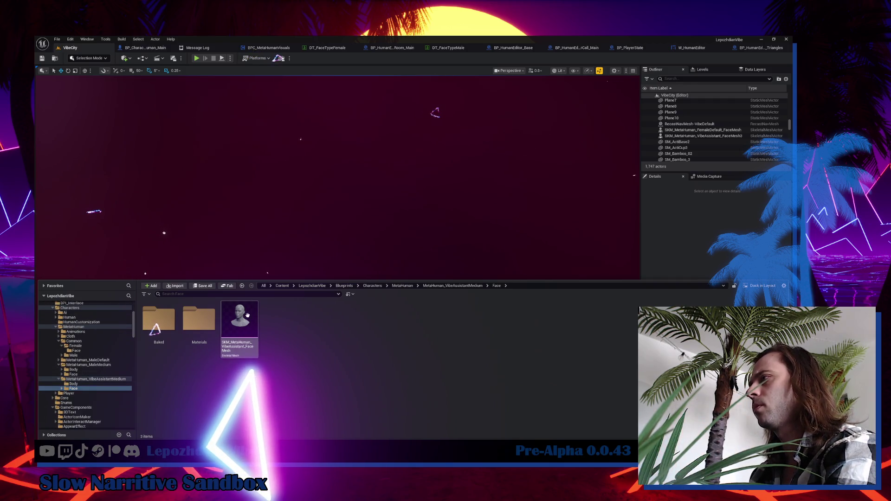
{"action": "key", "text": "Delete"}
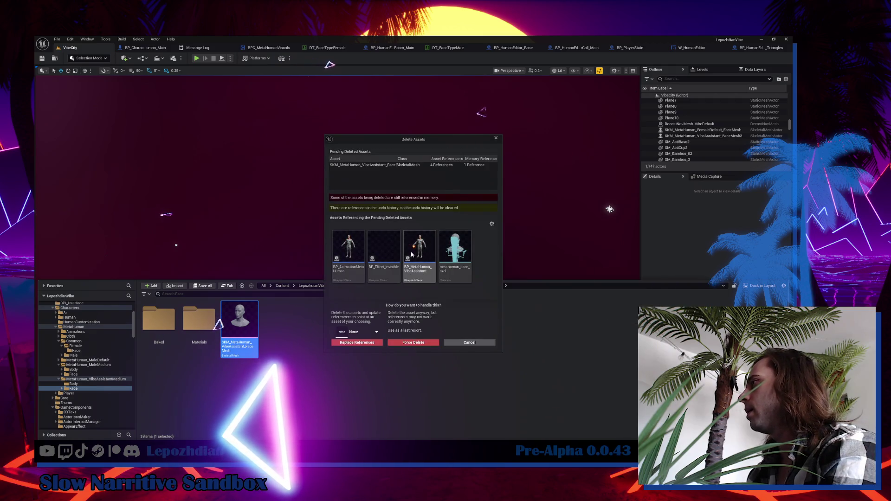
{"action": "mouse_move", "coordinate": [394, 254]}
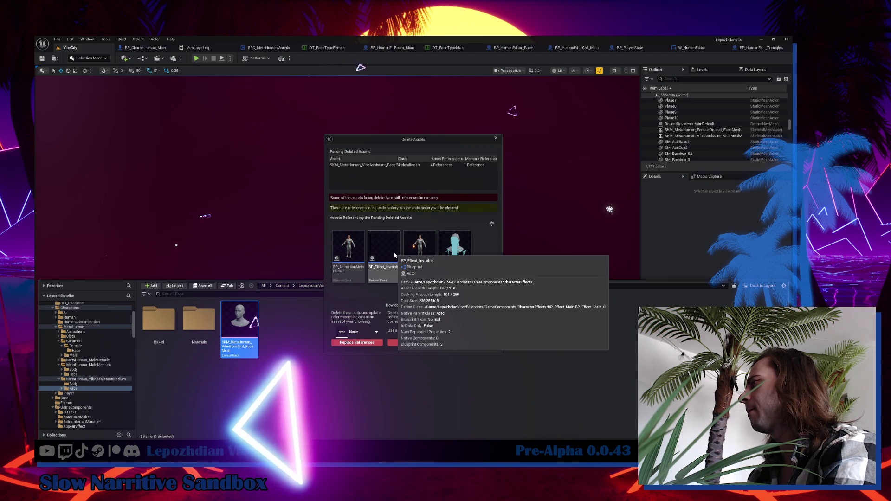
{"action": "key", "text": "Escape"}
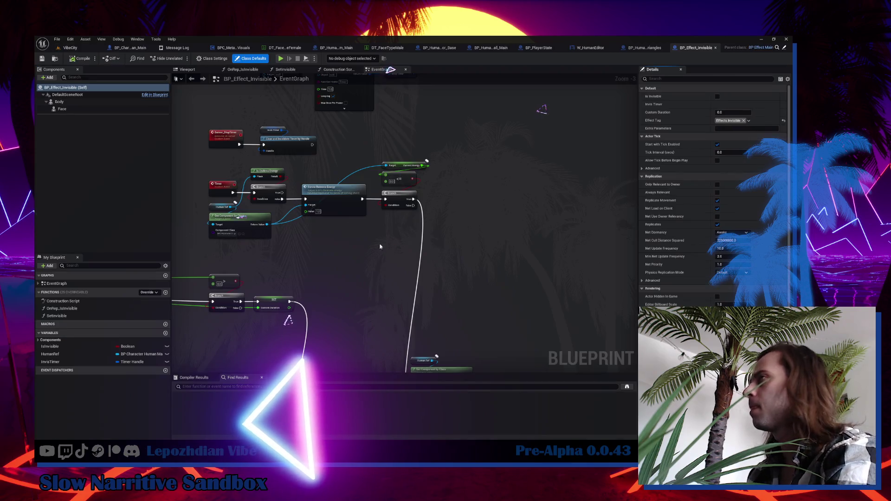
Assign the MetaHuman_VibeAssistantHigh body mesh to the blueprint's Body component.
{"action": "left_click", "coordinate": [88, 102]}
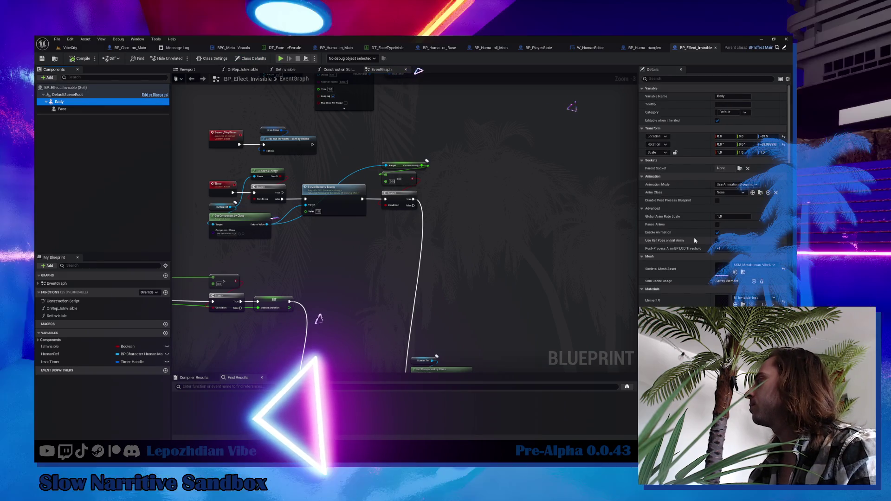
{"action": "left_click", "coordinate": [185, 70]}
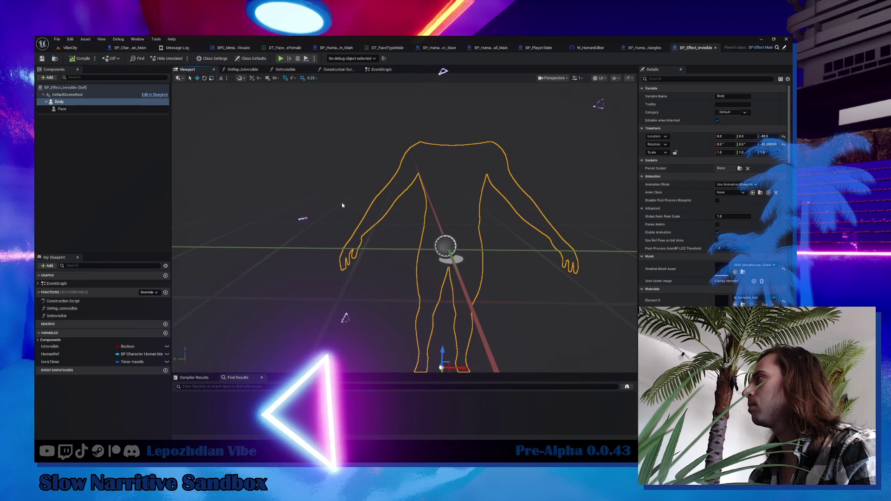
{"action": "key", "text": "ctrl+space"}
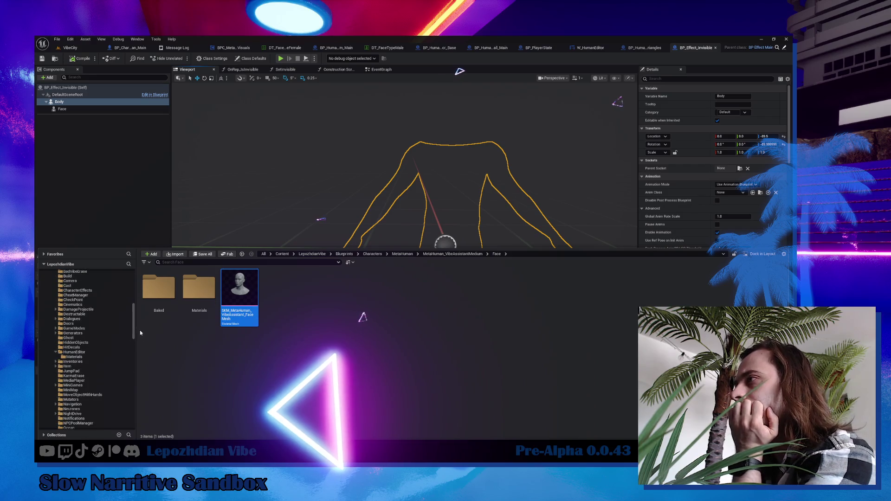
{"action": "left_click_drag", "start_coordinate": [134, 316], "coordinate": [128, 397]}
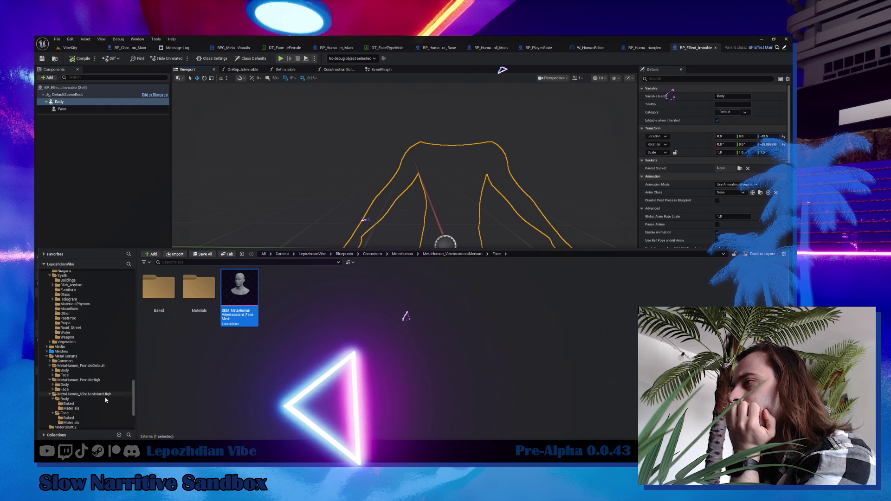
{"action": "left_click", "coordinate": [78, 402]}
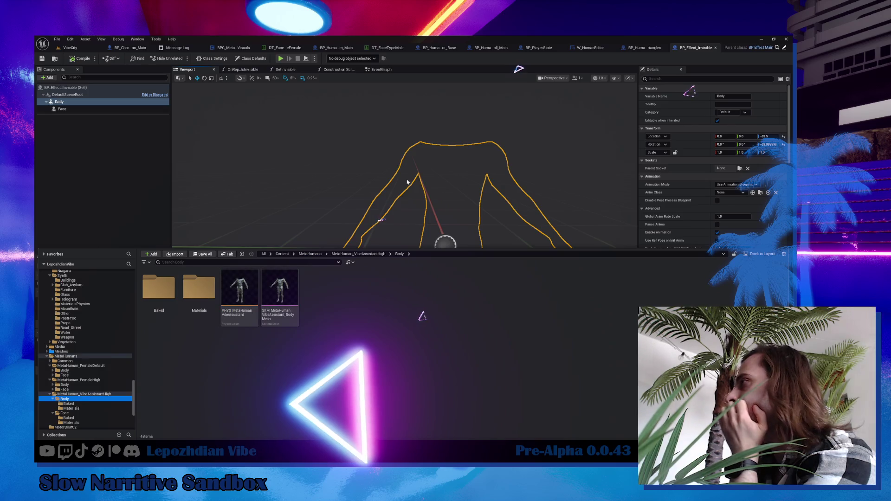
{"action": "left_click", "coordinate": [310, 203]}
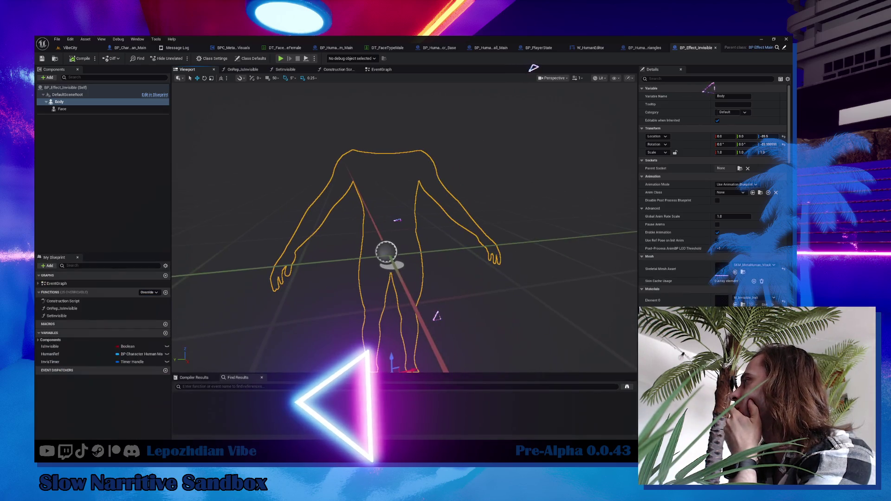
{"action": "left_click", "coordinate": [736, 273]}
Assign the MetaHuman_VibeAssistantHigh face mesh to the Face component and inspect the invisible head.
{"action": "key", "text": "ctrl+space"}
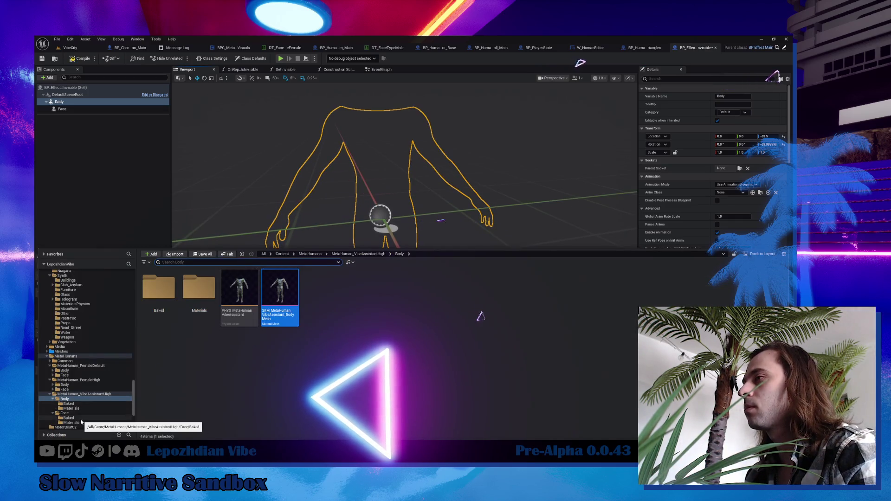
{"action": "left_click", "coordinate": [65, 413]}
{"action": "left_click", "coordinate": [241, 278]}
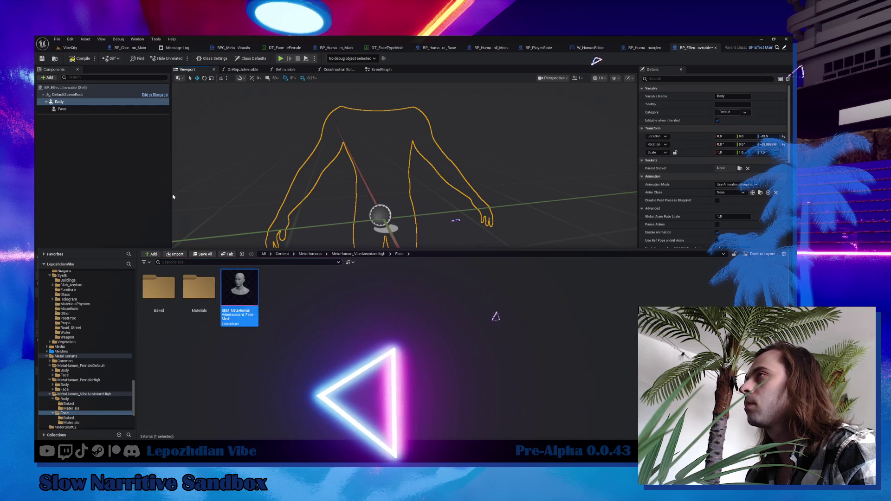
{"action": "left_click", "coordinate": [95, 109]}
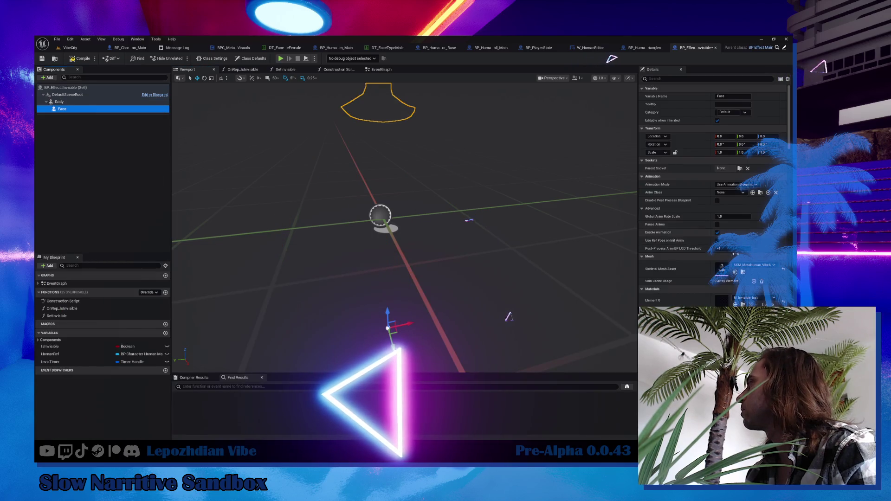
{"action": "left_click", "coordinate": [735, 273]}
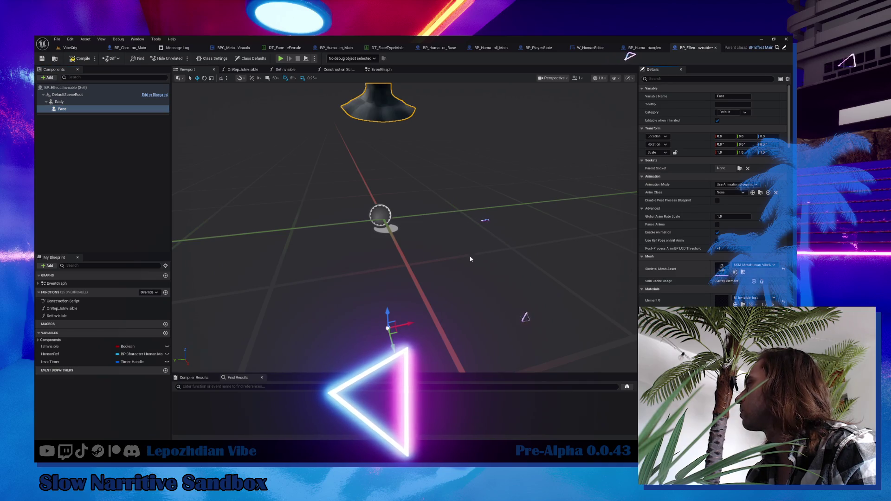
{"action": "left_click_drag", "start_coordinate": [464, 232], "coordinate": [483, 200]}
{"action": "scroll", "coordinate": [710, 195], "scroll_direction": "down", "scroll_amount": 3}
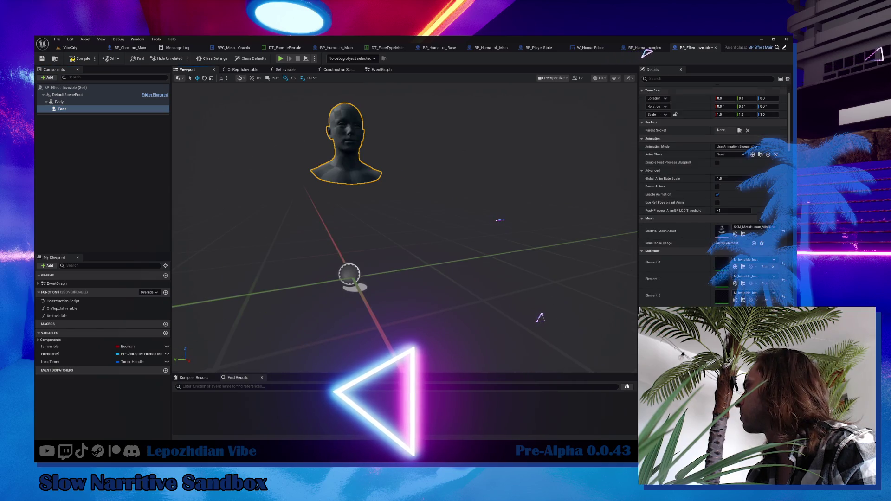
{"action": "key", "text": "ctrl+space"}
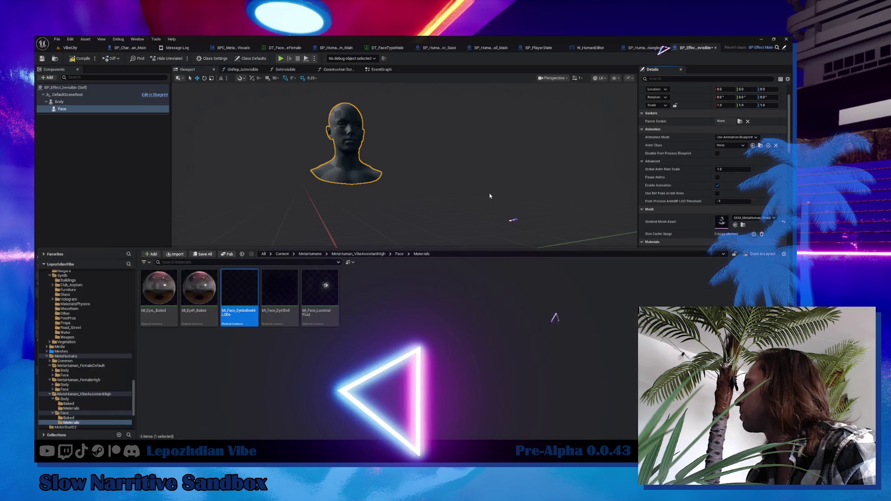
{"action": "left_click_drag", "start_coordinate": [489, 193], "coordinate": [511, 197]}
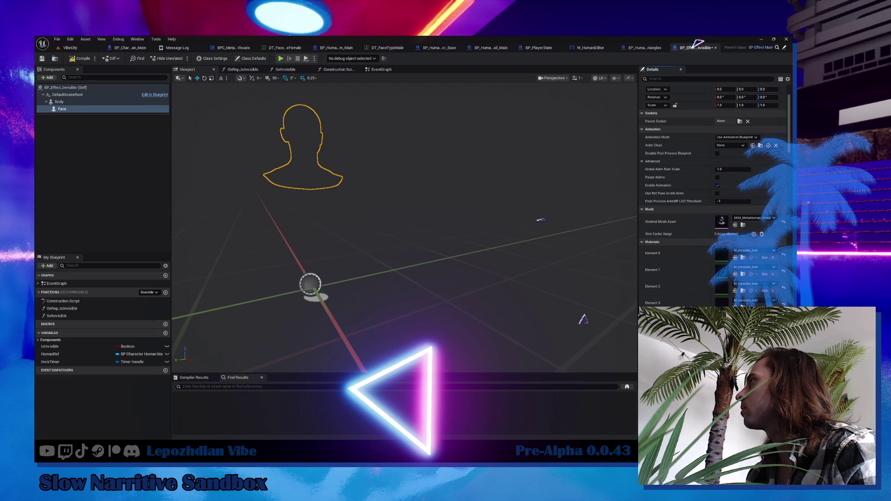
{"action": "left_click_drag", "start_coordinate": [378, 243], "coordinate": [395, 244]}
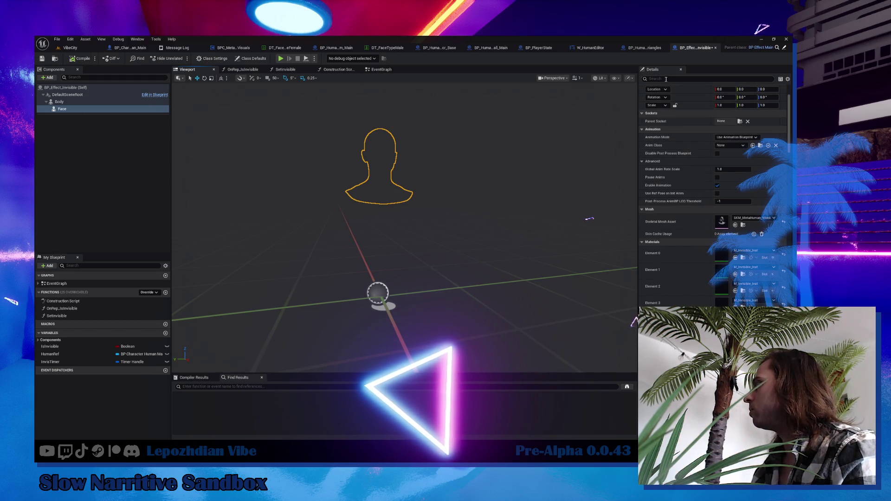
Filter the Details panel for LOD properties and switch the viewport to Wireframe.
{"action": "left_click", "coordinate": [666, 79]}
{"action": "type", "text": "d"}
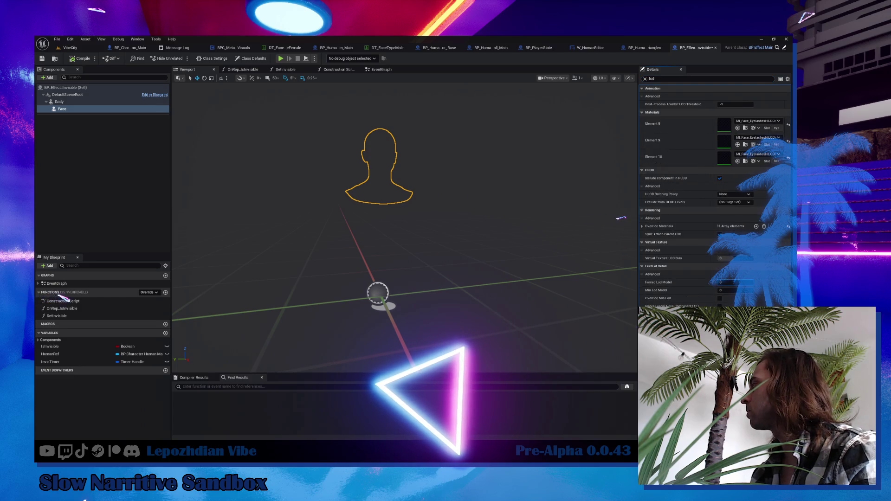
{"action": "left_click", "coordinate": [600, 78]}
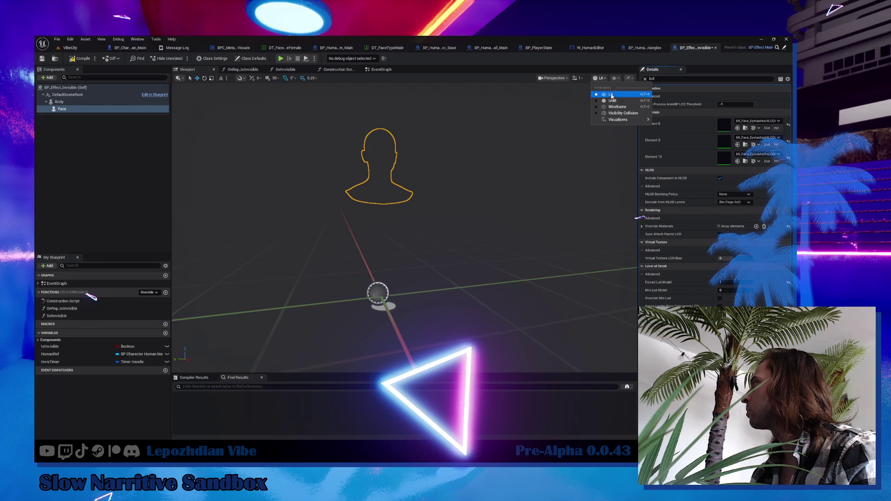
{"action": "left_click", "coordinate": [617, 107]}
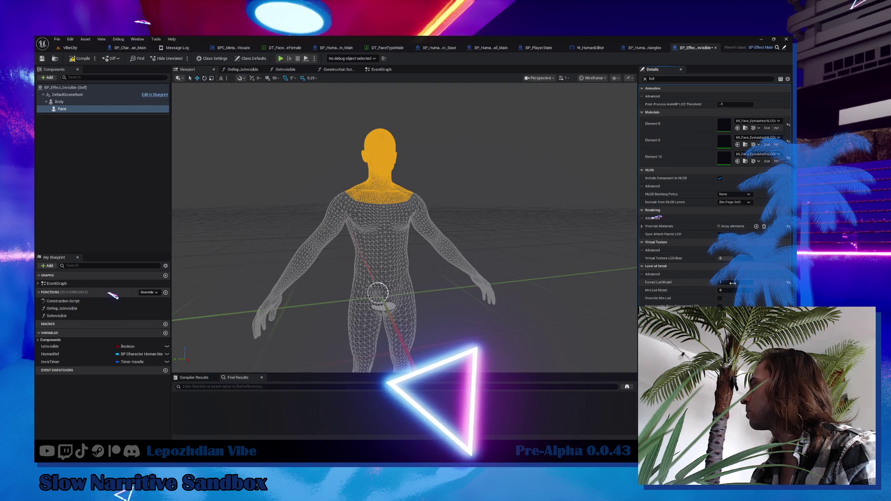
Force Face to LOD 2, give Body Forced LOD 3 and Min LOD 2, then edit Face's Min LOD.
{"action": "left_click_drag", "start_coordinate": [735, 282], "coordinate": [749, 282]}
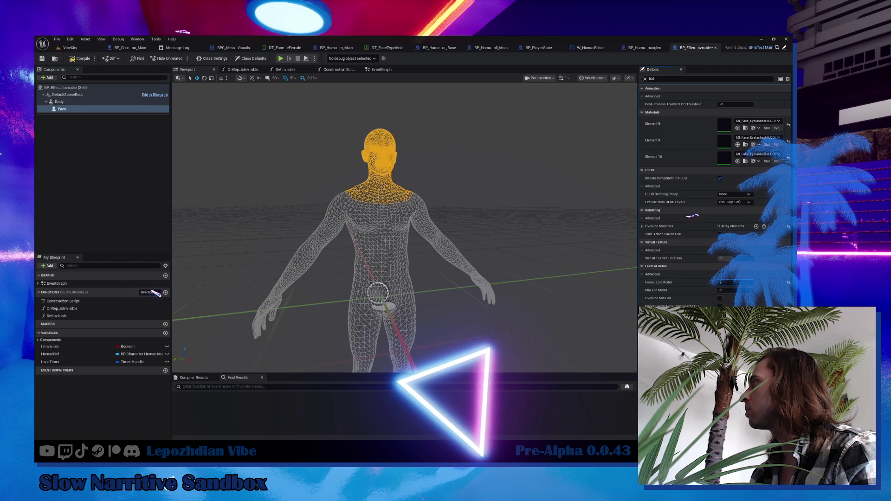
{"action": "left_click", "coordinate": [392, 229]}
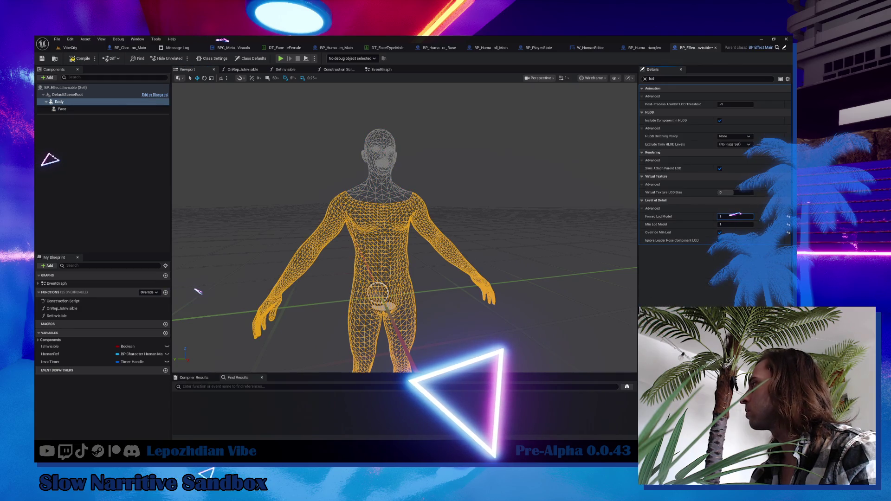
{"action": "left_click_drag", "start_coordinate": [735, 214], "coordinate": [768, 213]}
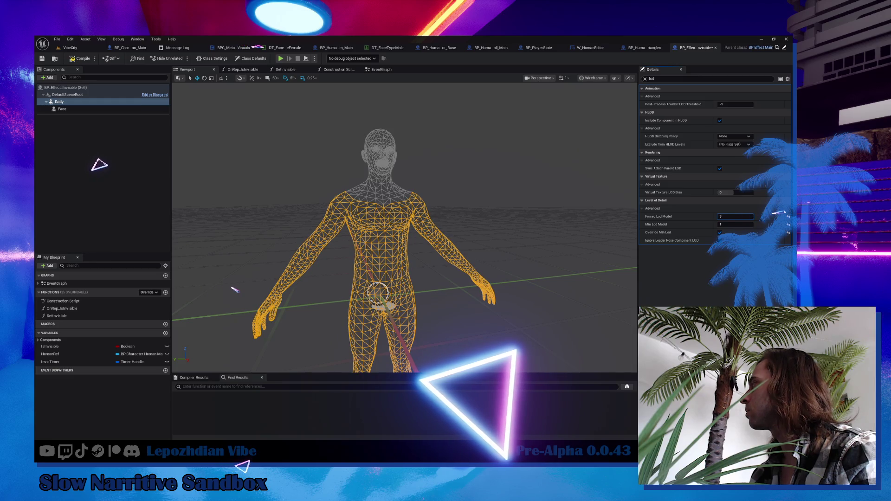
{"action": "mouse_move", "coordinate": [635, 241]}
{"action": "left_mouse_down"}
{"action": "mouse_move", "coordinate": [635, 223]}
{"action": "mouse_move", "coordinate": [637, 243]}
{"action": "left_mouse_up"}
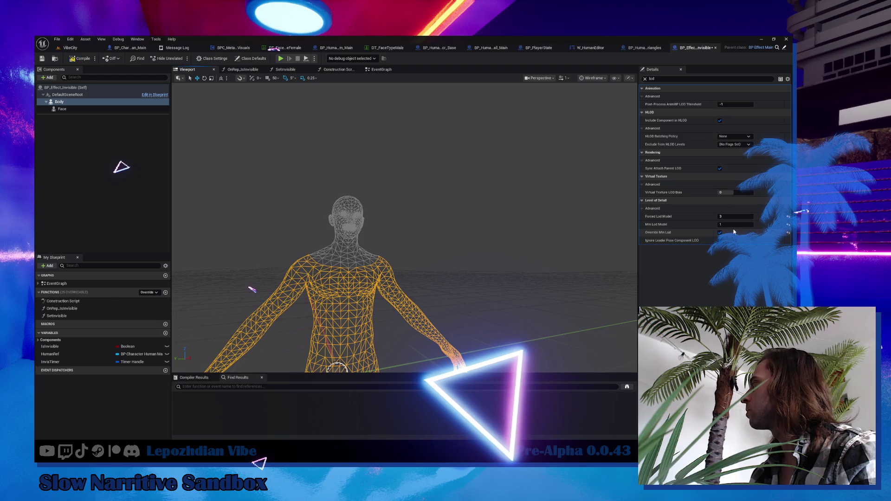
{"action": "left_click_drag", "start_coordinate": [736, 224], "coordinate": [744, 224]}
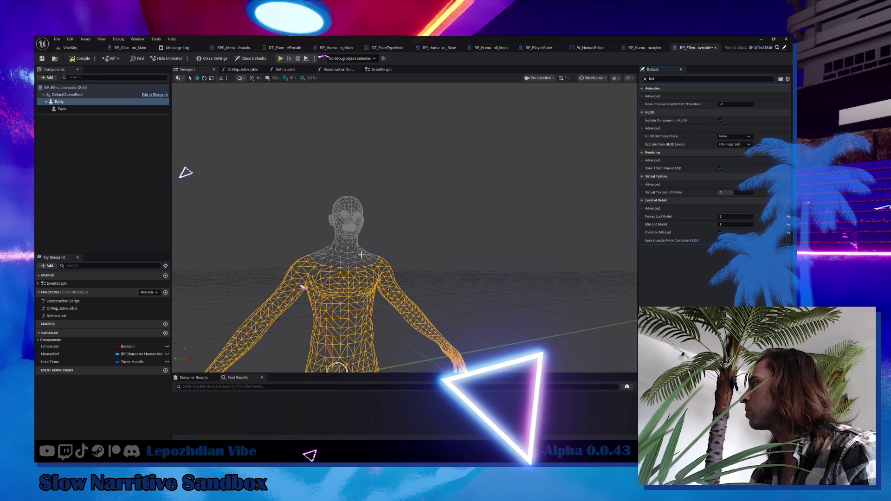
{"action": "left_click", "coordinate": [62, 109]}
{"action": "left_click", "coordinate": [737, 291]}
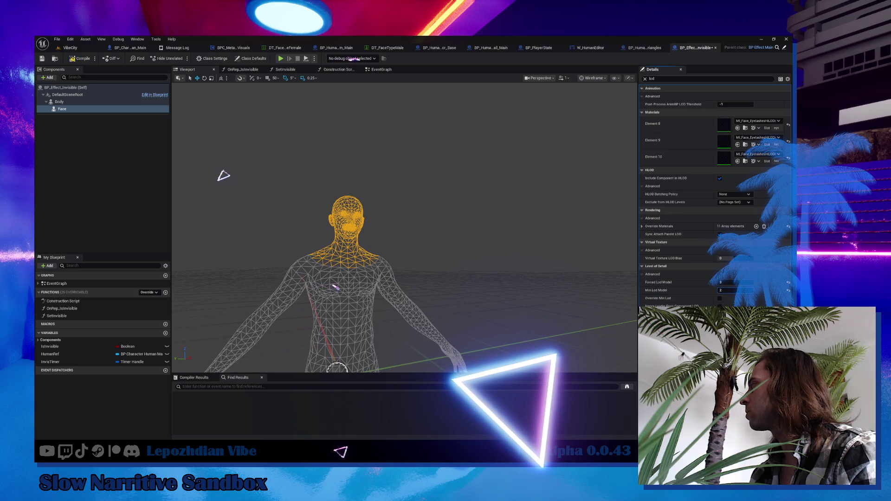
{"action": "mouse_move", "coordinate": [540, 281]}
{"action": "left_mouse_down"}
{"action": "mouse_move", "coordinate": [539, 255]}
{"action": "mouse_move", "coordinate": [540, 282]}
{"action": "mouse_move", "coordinate": [539, 274]}
{"action": "left_mouse_up"}
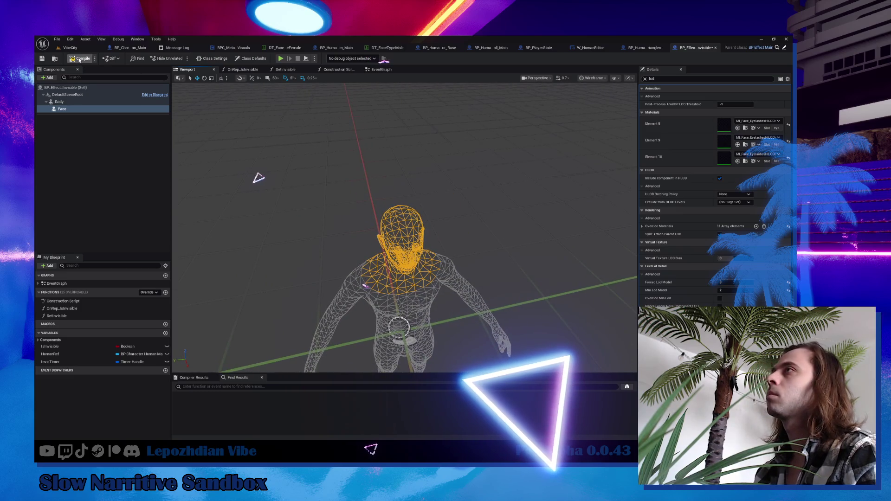
Log the removed human eyes and replaced invisible mesh as completed Visuals tasks.
{"action": "key", "text": "alt+Tab"}
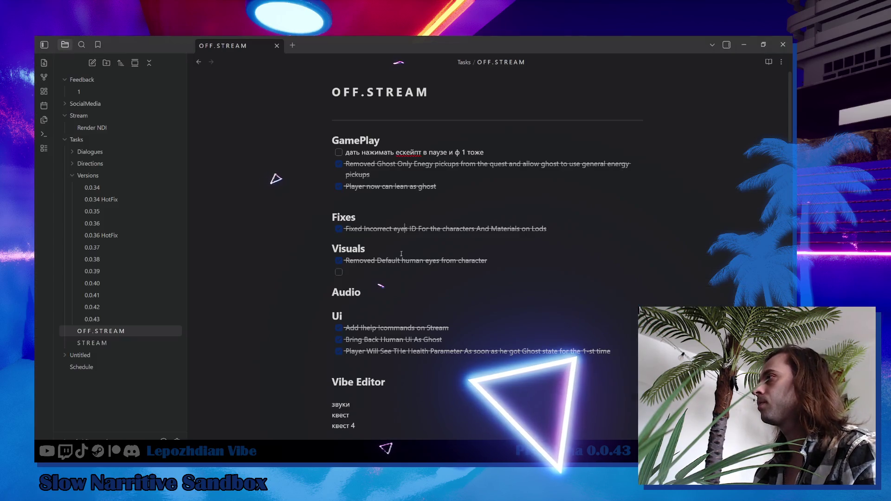
{"action": "left_click", "coordinate": [492, 261]}
{"action": "key", "text": "Return"}
{"action": "type", "text": "Replaced Invisibi"}
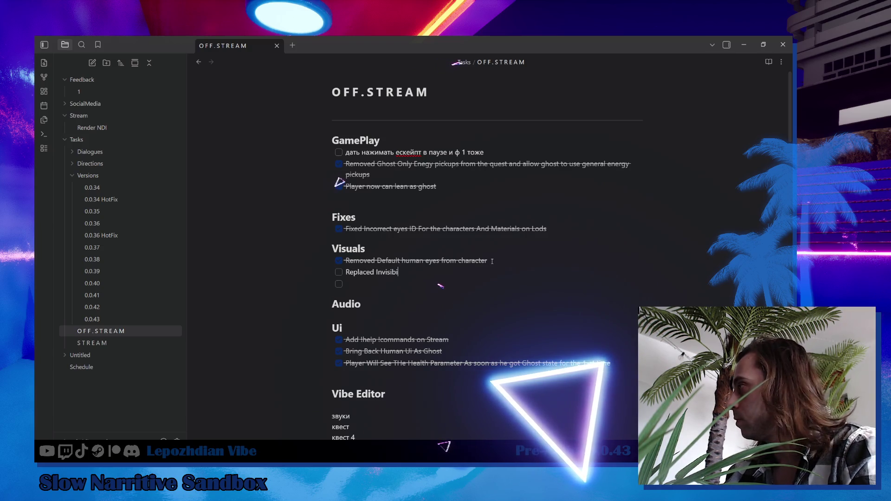
{"action": "type", "text": "l"}
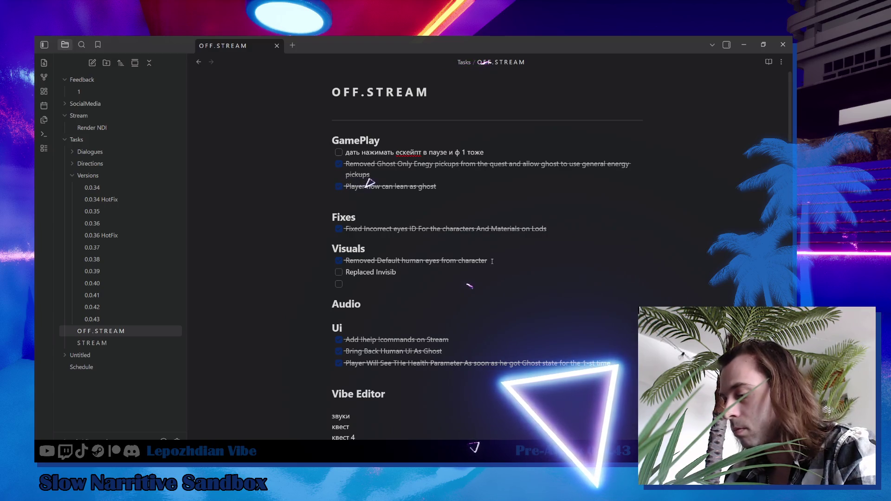
{"action": "type", "text": "Old Human mesh with new one"}
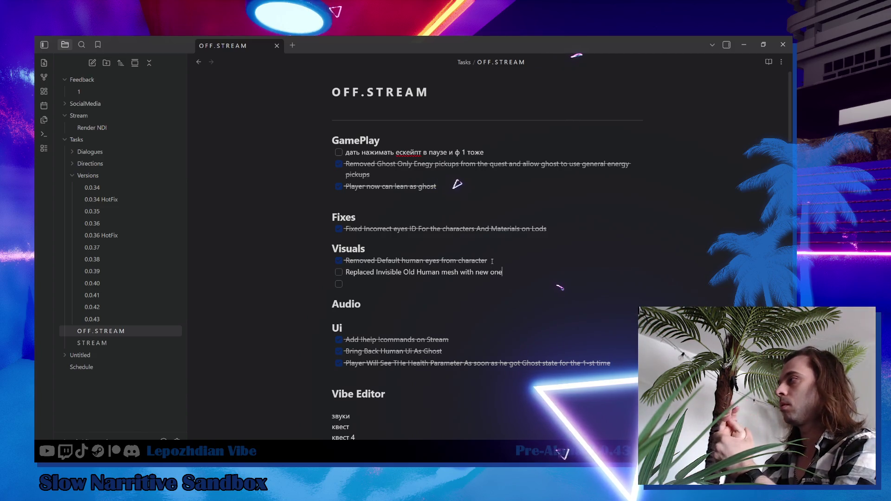
{"action": "left_click", "coordinate": [340, 274]}
Add an unchecked GamePlay task 'Remove Clear Inventory as ghost' in the OFF.STREAM note.
{"action": "key", "text": "Return"}
{"action": "type", "text": "Remove Inv"}
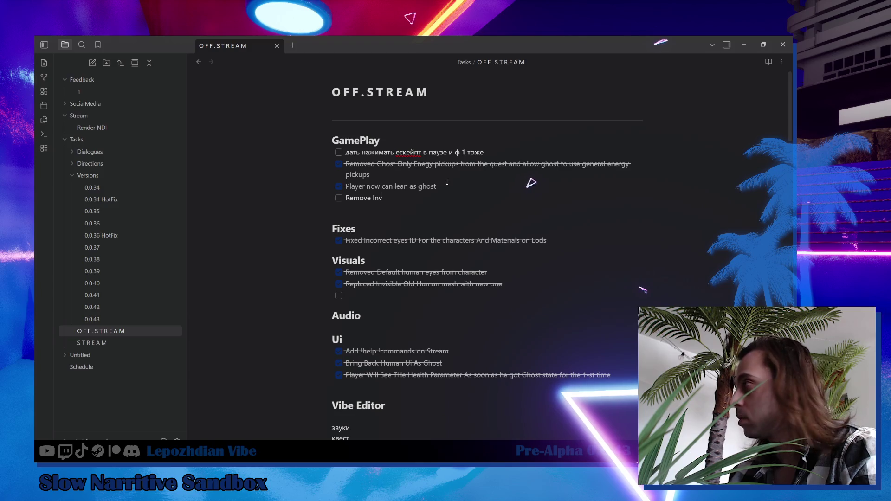
{"action": "key", "text": "BackSpace"}
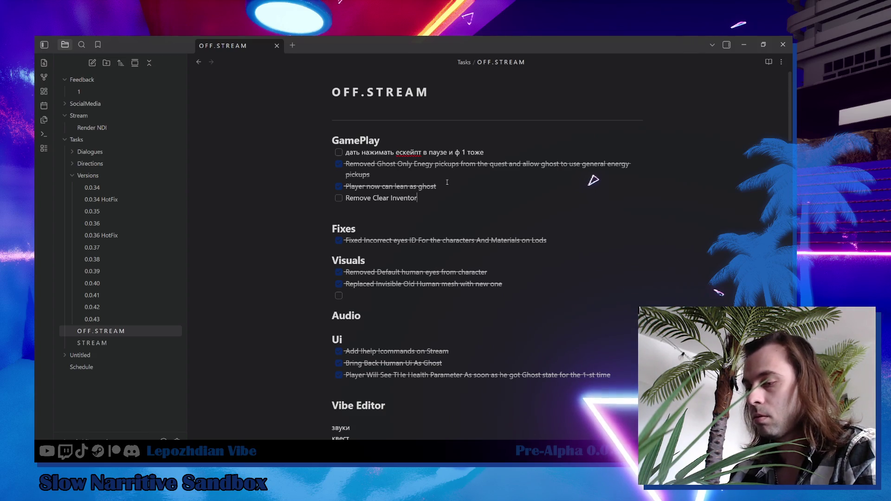
{"action": "type", "text": "y as ghost"}
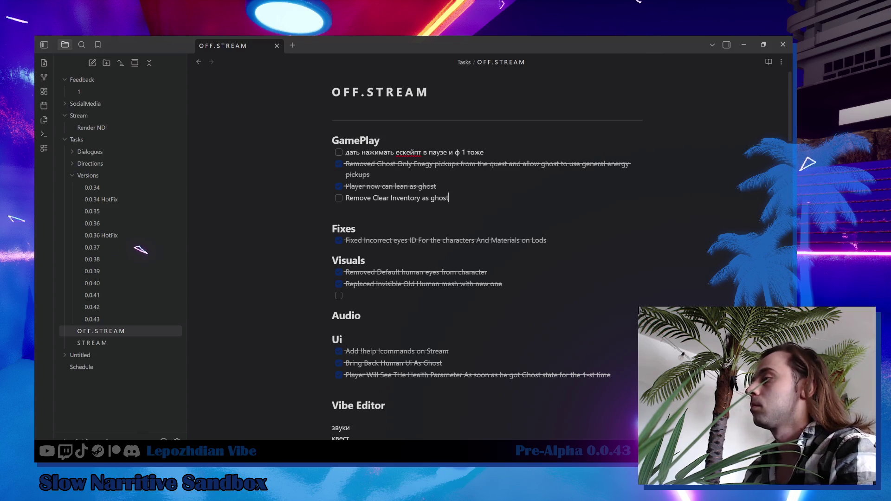
{"action": "left_click", "coordinate": [207, 425]}
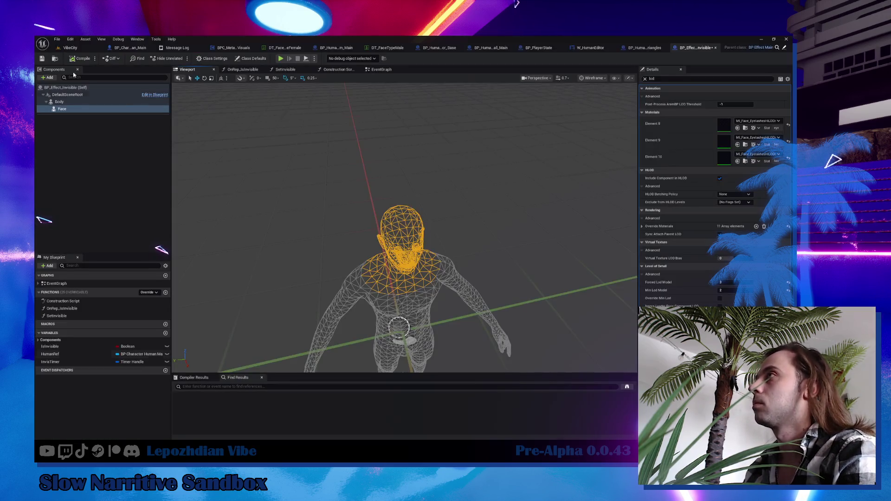
Switch to the VibeCity level and save all unsaved work.
{"action": "left_click", "coordinate": [68, 47]}
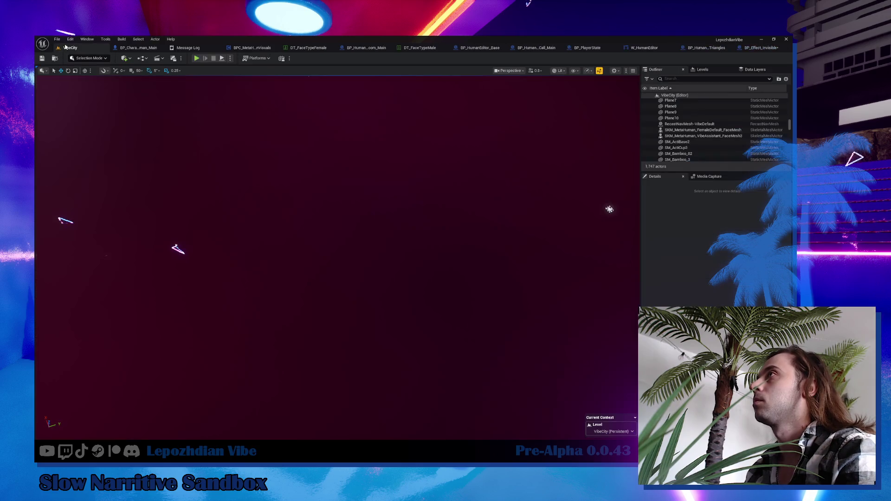
{"action": "left_click", "coordinate": [58, 39]}
{"action": "left_click", "coordinate": [72, 123]}
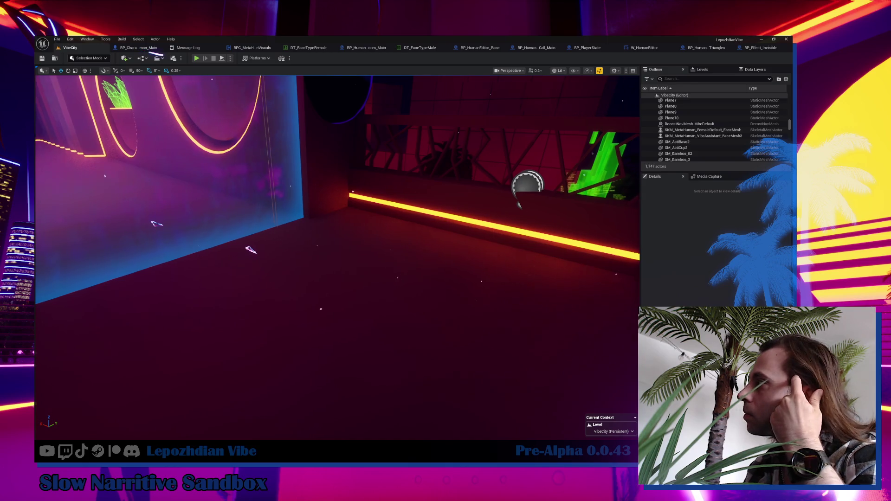
Fly the viewport past the portal and palm planter down into the neon courtyard.
{"action": "key", "text": "w"}
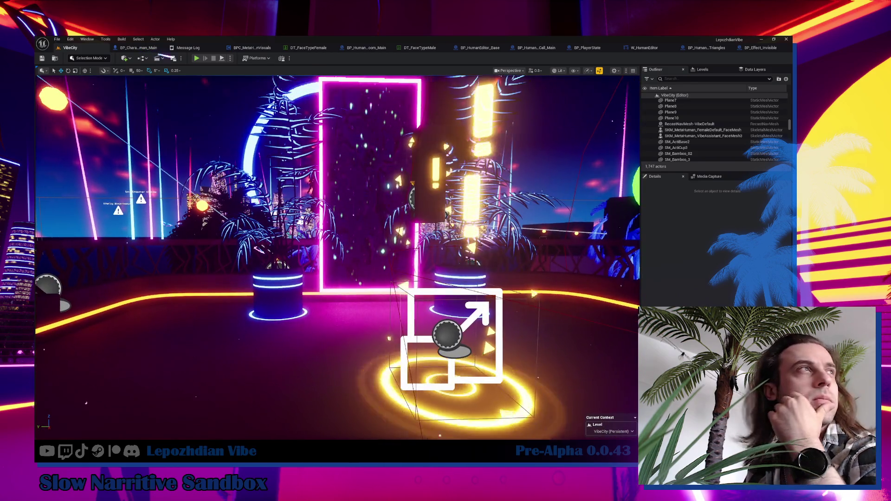
{"action": "key", "text": "w"}
{"action": "key", "text": "w"}
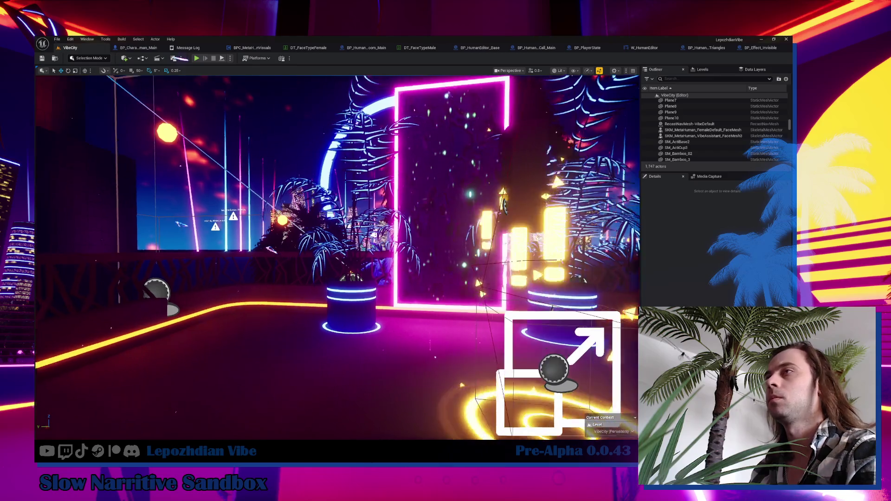
{"action": "key", "text": "w"}
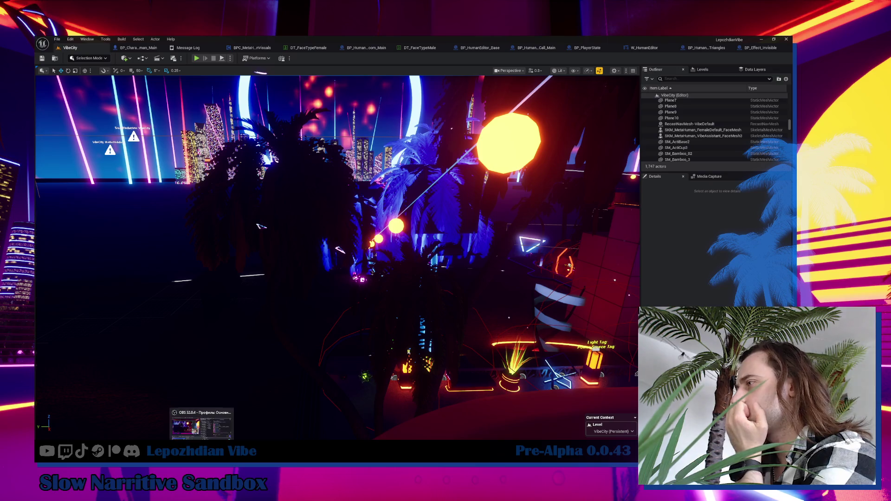
{"action": "left_click_drag", "start_coordinate": [165, 235], "coordinate": [126, 226]}
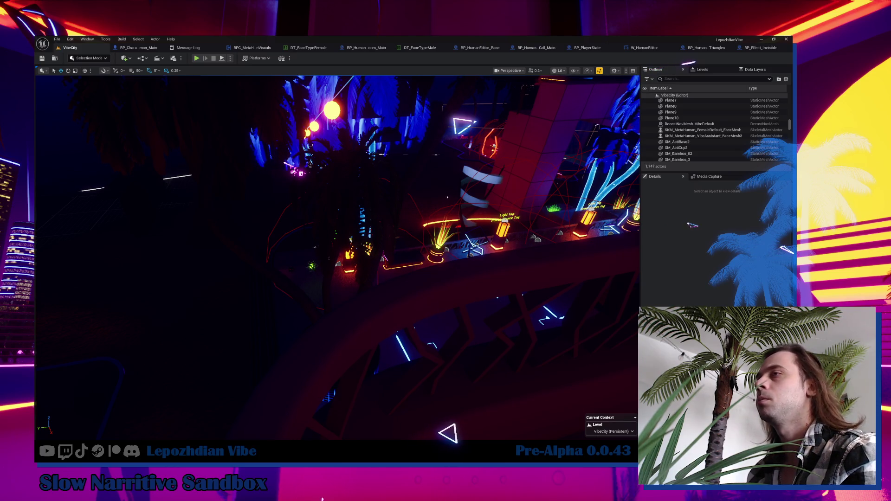
{"action": "left_click_drag", "start_coordinate": [41, 120], "coordinate": [41, 120]}
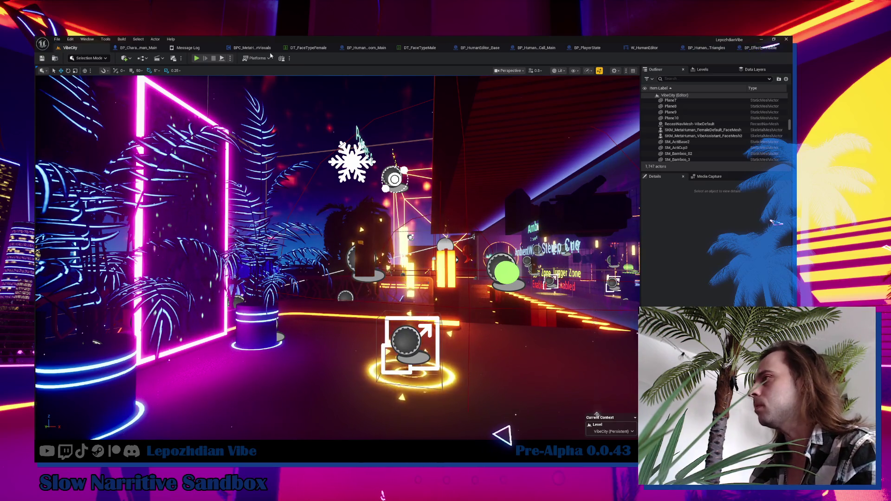
{"action": "left_click_drag", "start_coordinate": [337, 260], "coordinate": [338, 260]}
{"action": "key", "text": "ctrl+space"}
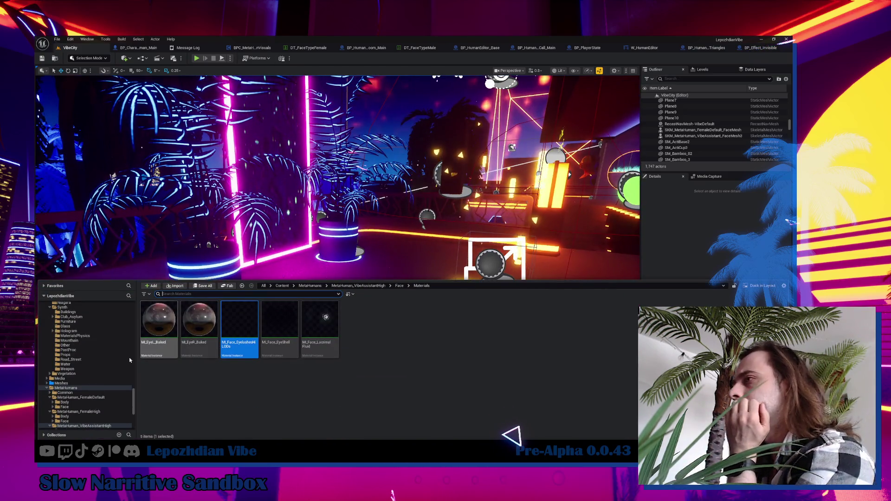
Open NewAnimBlueprint from the VibeAssistantMedium Body folder, then return to the VibeCity level.
{"action": "scroll", "coordinate": [91, 371], "scroll_direction": "up", "scroll_amount": 10}
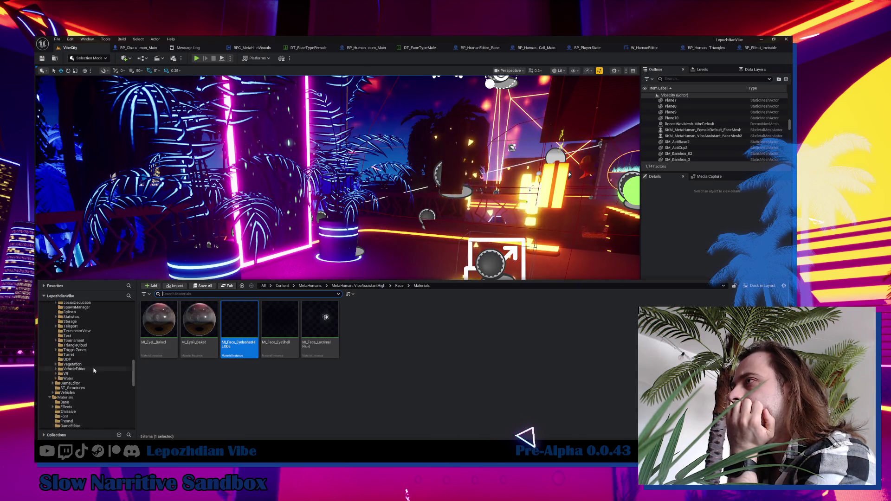
{"action": "scroll", "coordinate": [99, 368], "scroll_direction": "up", "scroll_amount": 10}
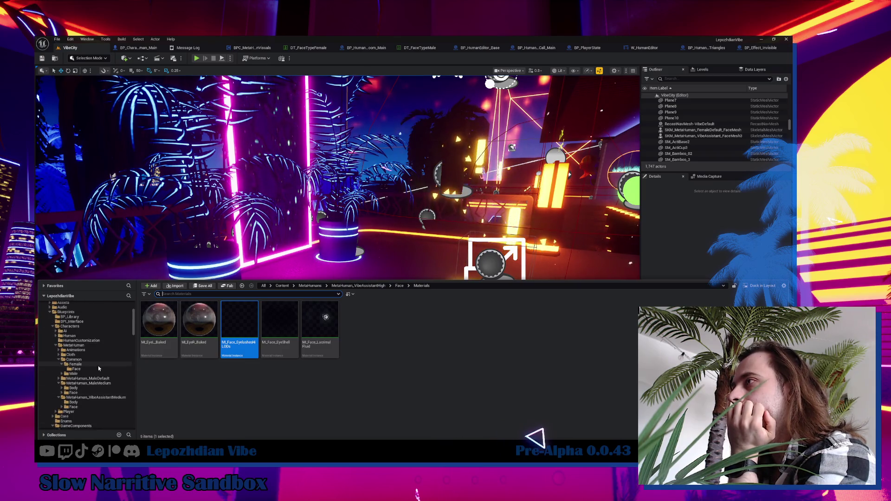
{"action": "left_click", "coordinate": [73, 402]}
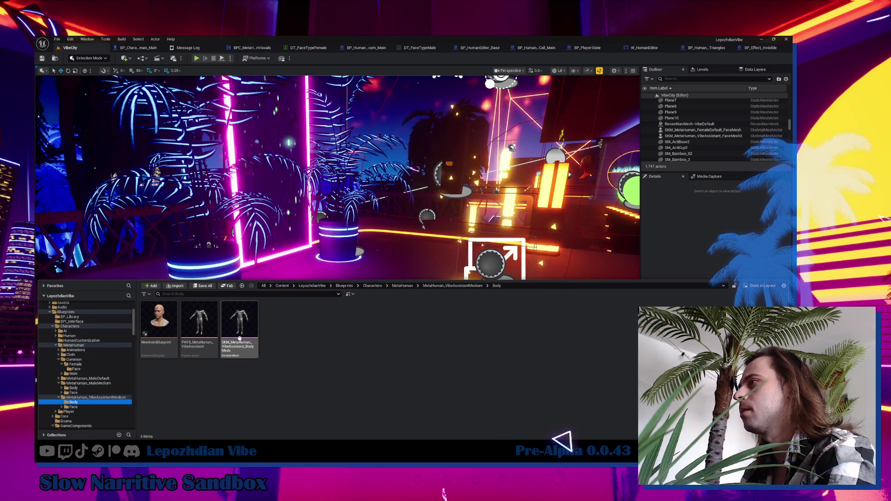
{"action": "double_click", "coordinate": [170, 320]}
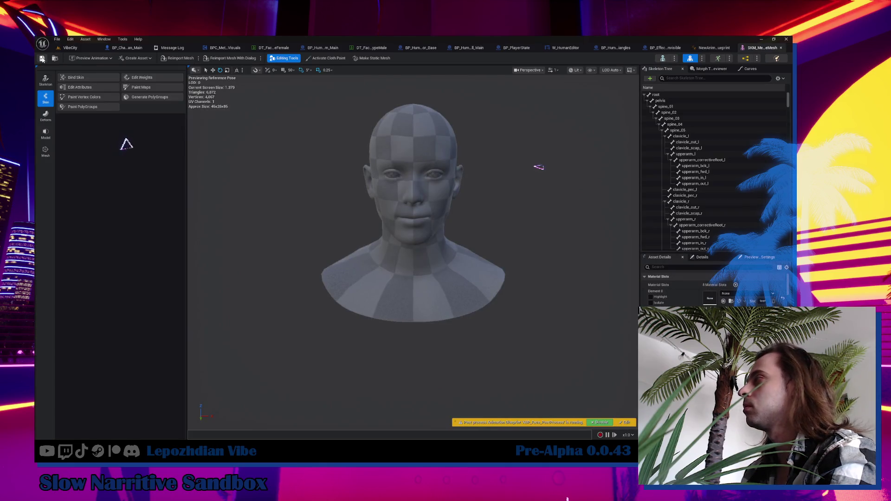
{"action": "left_click", "coordinate": [93, 47]}
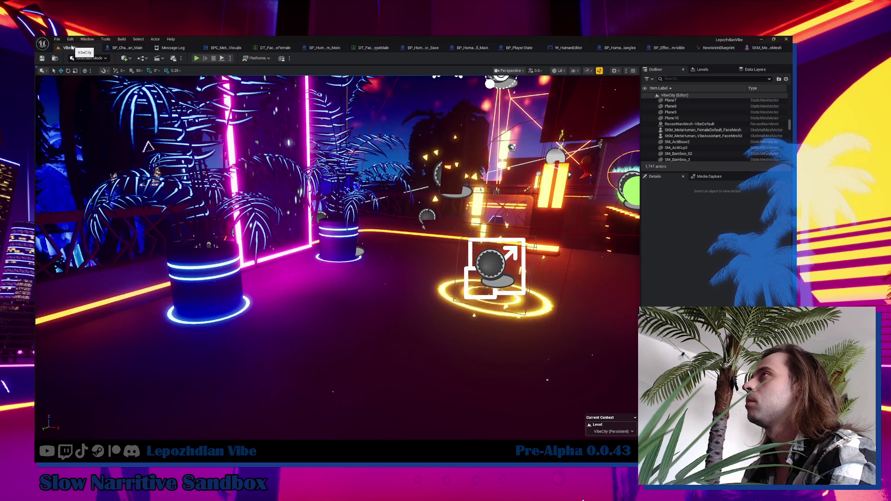
Save all, then attempt deleting the still-referenced VibeAssistant body mesh and cancel.
{"action": "left_click", "coordinate": [56, 39]}
{"action": "left_click", "coordinate": [72, 123]}
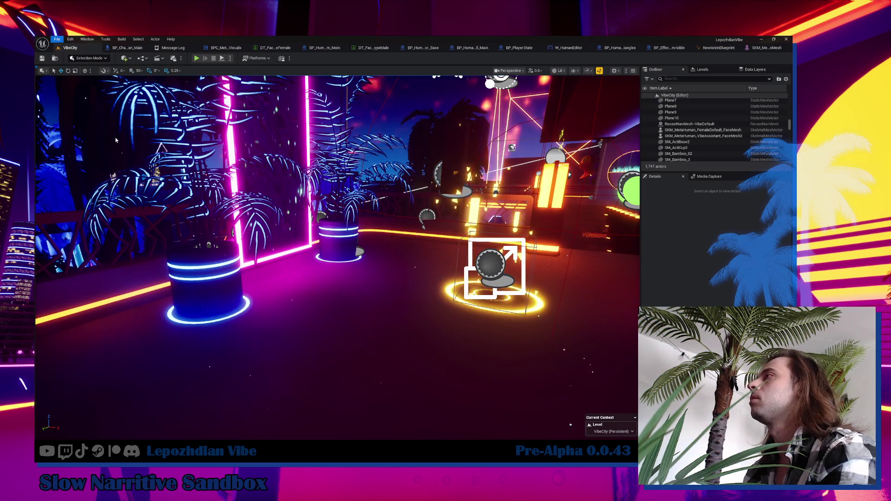
{"action": "key", "text": "ctrl+space"}
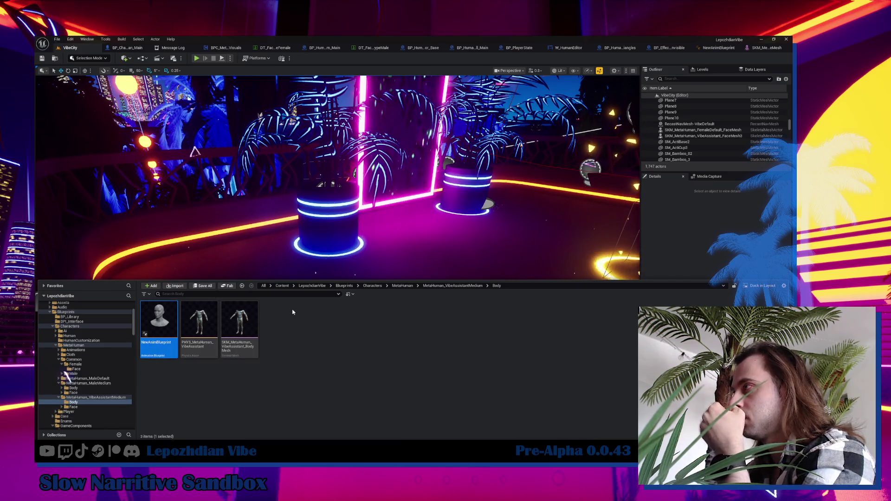
{"action": "left_click", "coordinate": [225, 326]}
{"action": "key", "text": "Delete"}
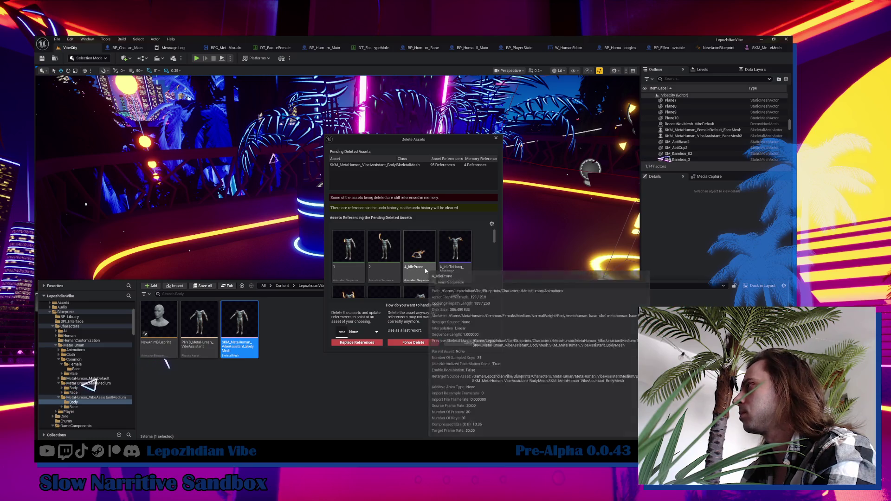
{"action": "scroll", "coordinate": [422, 273], "scroll_direction": "down", "scroll_amount": 3}
{"action": "scroll", "coordinate": [425, 271], "scroll_direction": "down", "scroll_amount": 2}
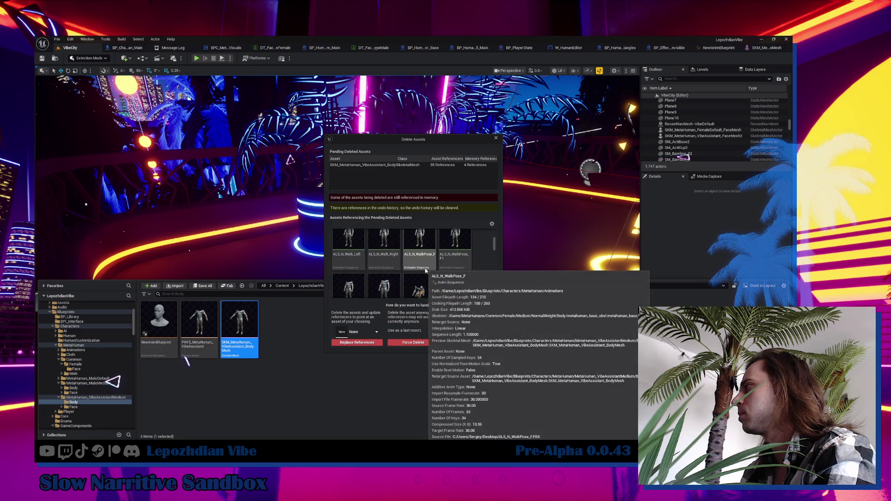
{"action": "mouse_move", "coordinate": [495, 248]}
{"action": "left_mouse_down"}
{"action": "mouse_move", "coordinate": [496, 273]}
{"action": "mouse_move", "coordinate": [496, 220]}
{"action": "left_mouse_up"}
{"action": "left_click", "coordinate": [483, 345]}
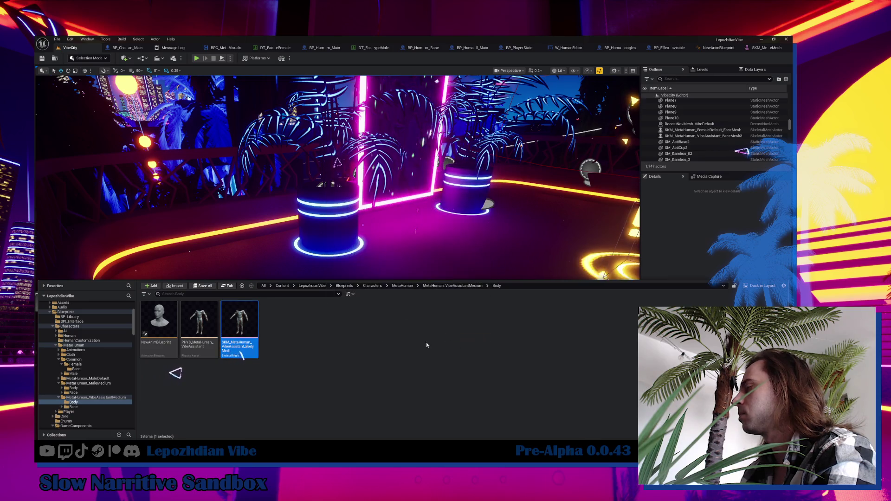
Inspect and delete SK_F_Face_1 from the Female Face folder.
{"action": "scroll", "coordinate": [99, 381], "scroll_direction": "up", "scroll_amount": 1}
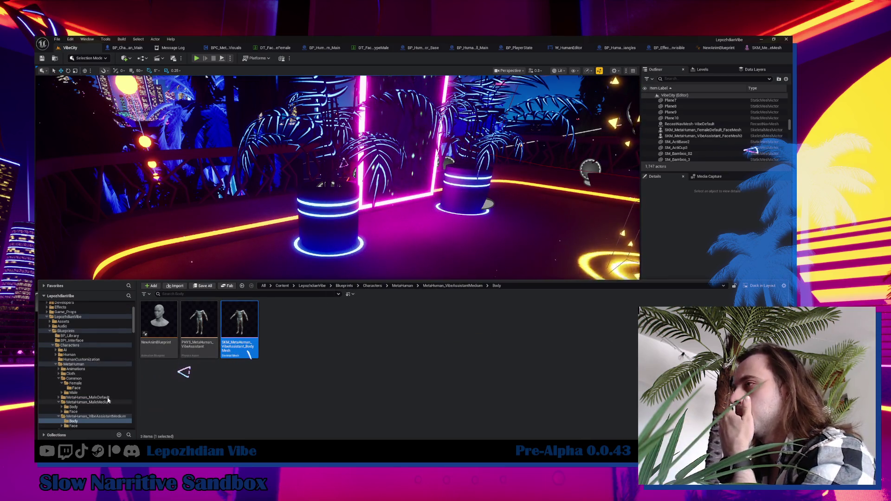
{"action": "left_click", "coordinate": [90, 389]}
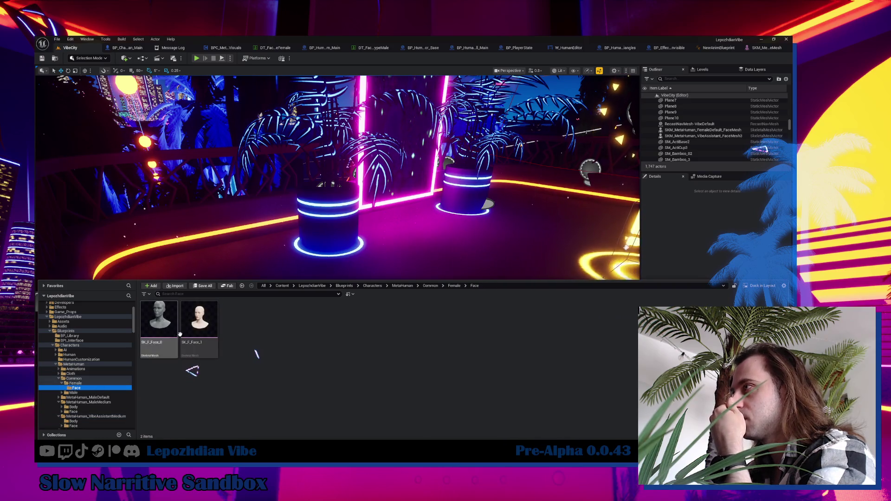
{"action": "left_click", "coordinate": [209, 325]}
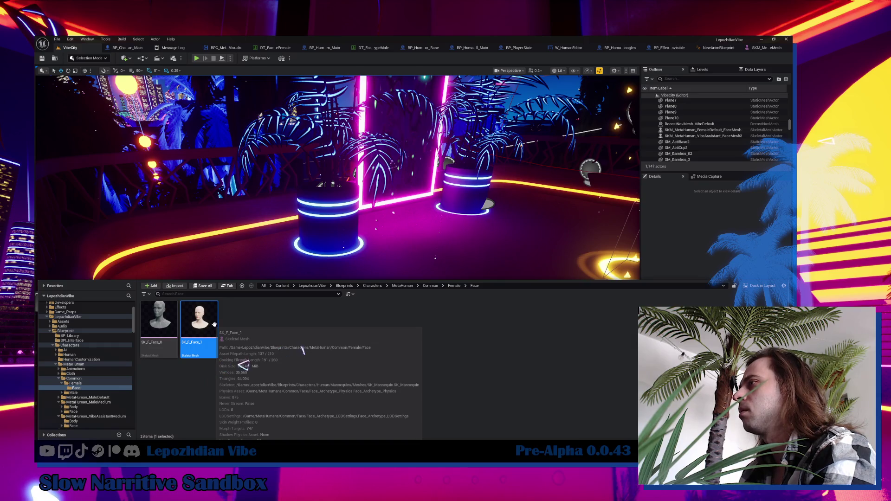
{"action": "double_click", "coordinate": [215, 327]}
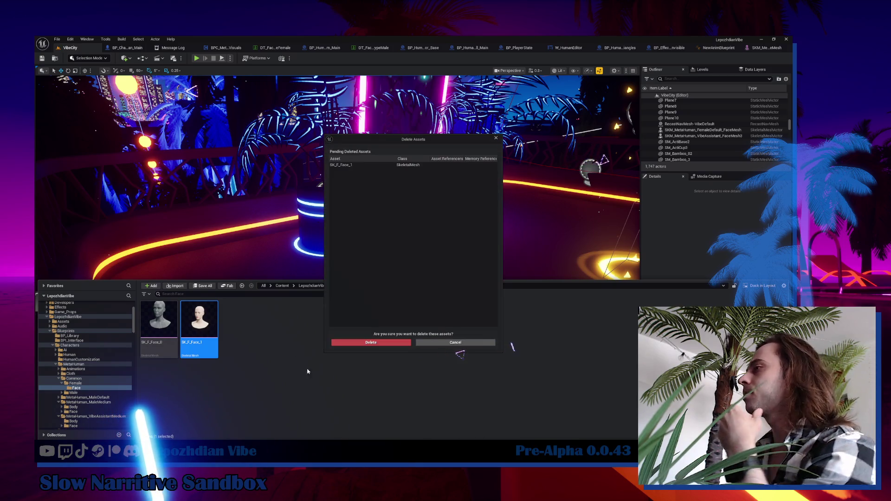
{"action": "left_click", "coordinate": [380, 343]}
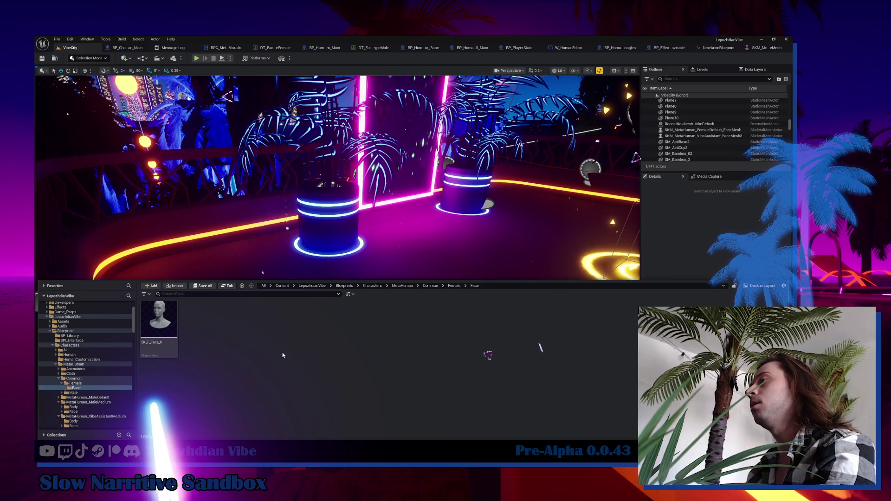
{"action": "left_click", "coordinate": [171, 326]}
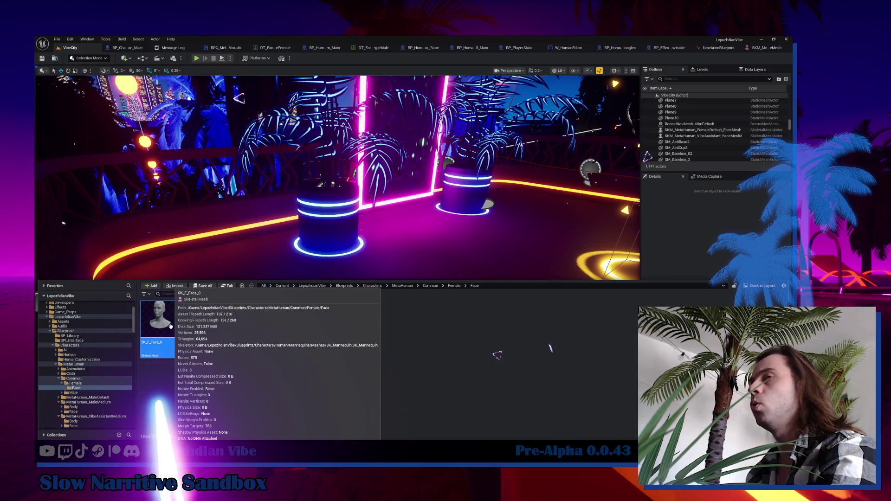
Inspect SK_F_Face_0, then confirm its deletion in the Delete Assets dialog.
{"action": "double_click", "coordinate": [168, 325]}
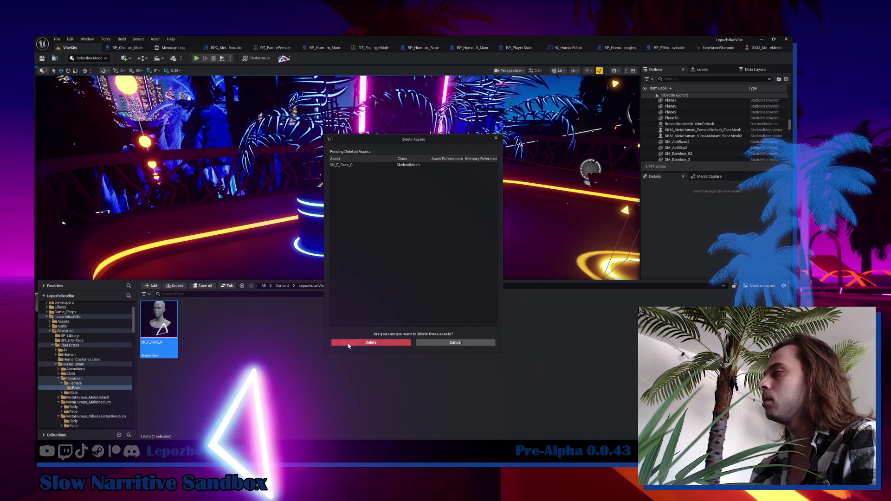
{"action": "left_click", "coordinate": [371, 342]}
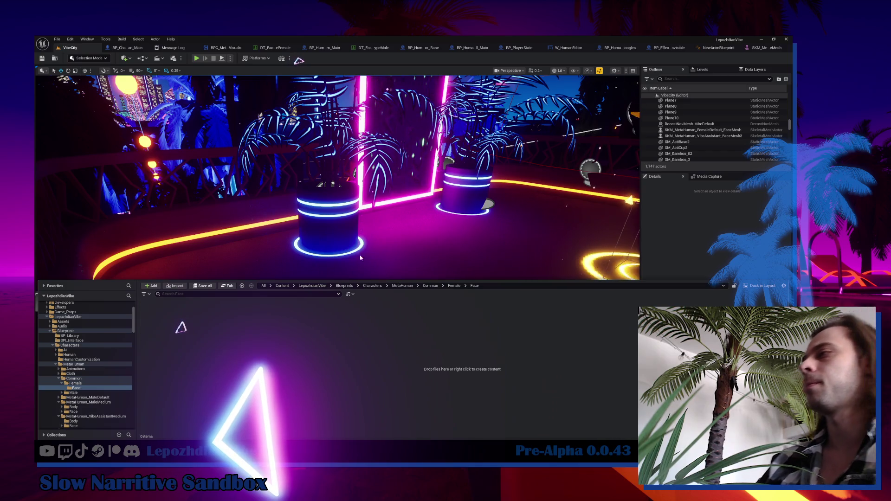
Try deleting the f_tal_nrw_body mesh in the Female folder, then cancel.
{"action": "left_click", "coordinate": [77, 384]}
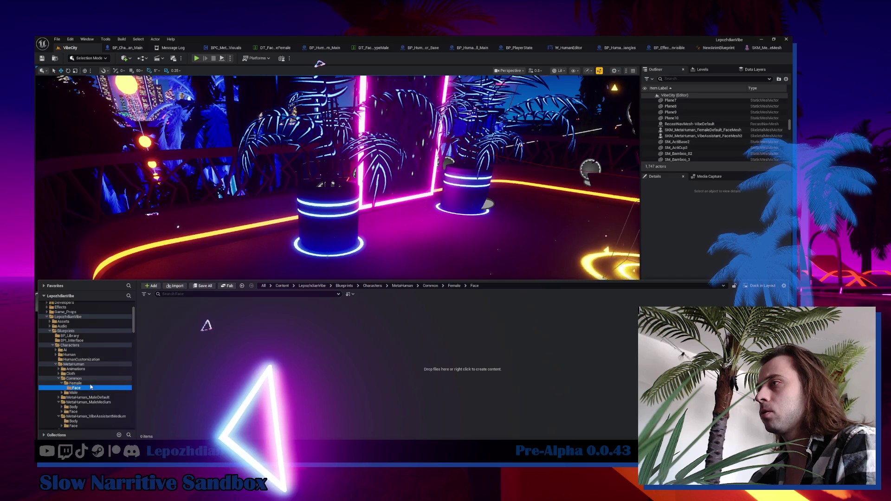
{"action": "left_click", "coordinate": [203, 313]}
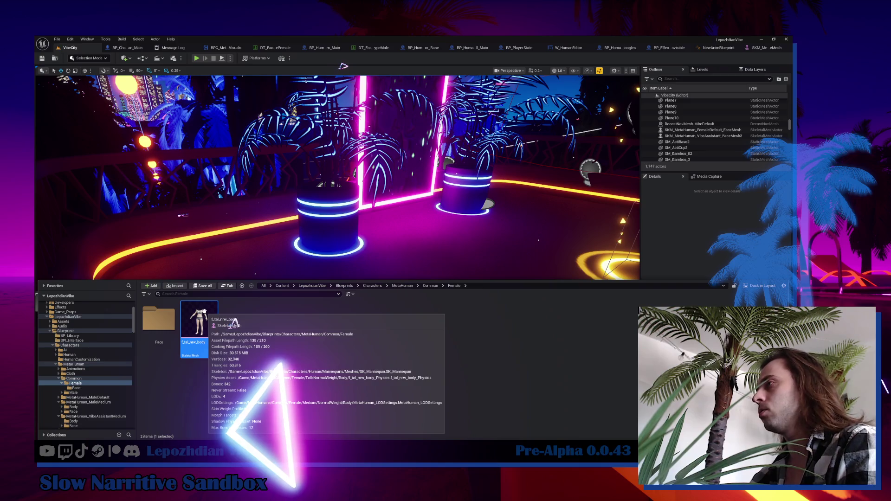
{"action": "key", "text": "Delete"}
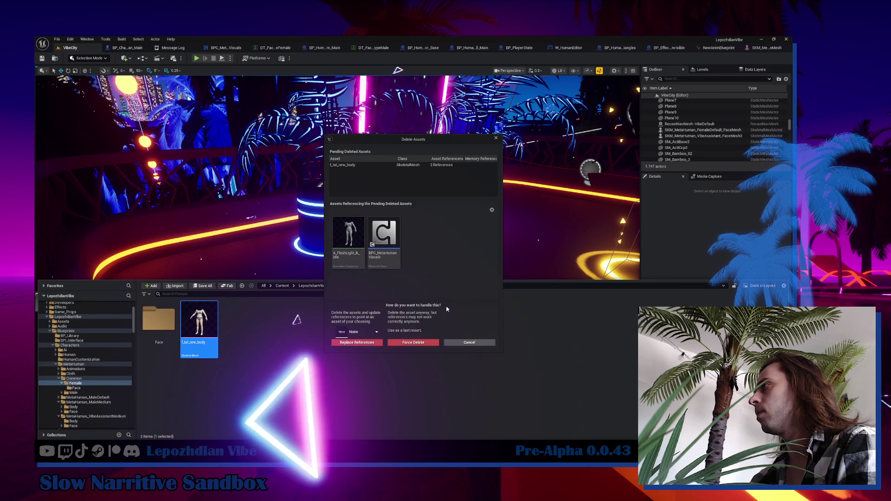
{"action": "mouse_move", "coordinate": [393, 254]}
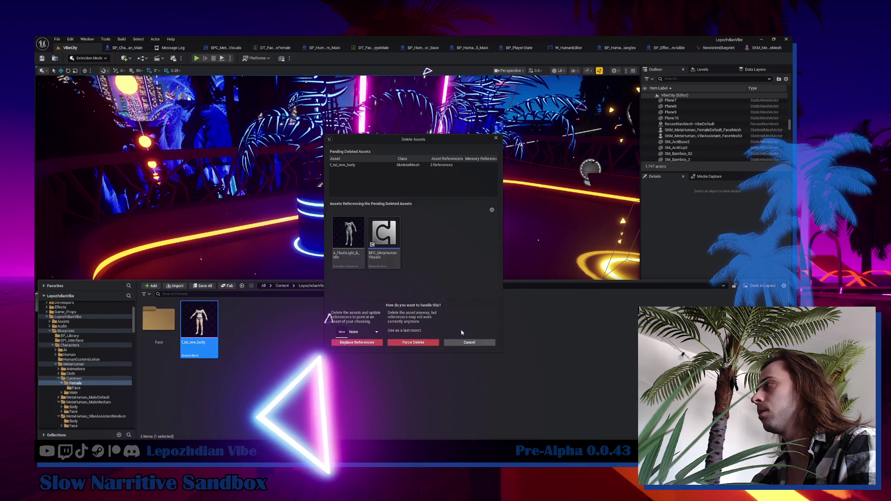
{"action": "left_click", "coordinate": [469, 343]}
Delete the empty Face folder under Female.
{"action": "left_click", "coordinate": [78, 388]}
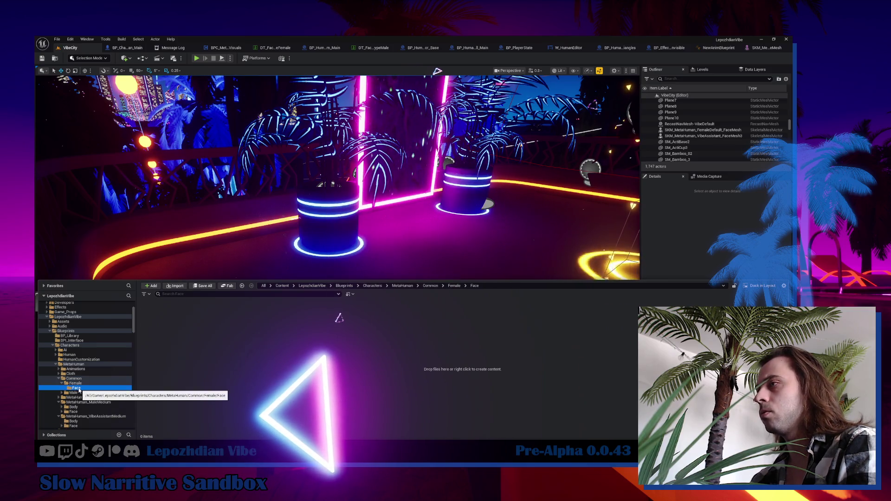
{"action": "right_click", "coordinate": [79, 389]}
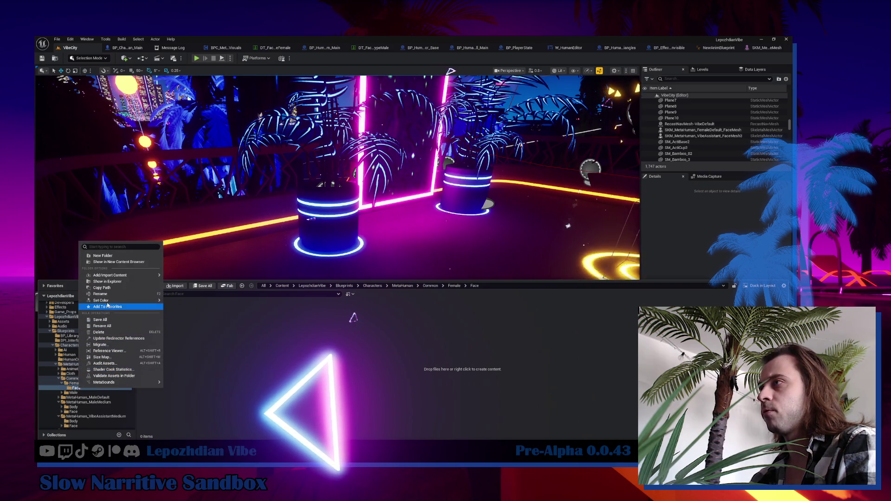
{"action": "left_click", "coordinate": [111, 332]}
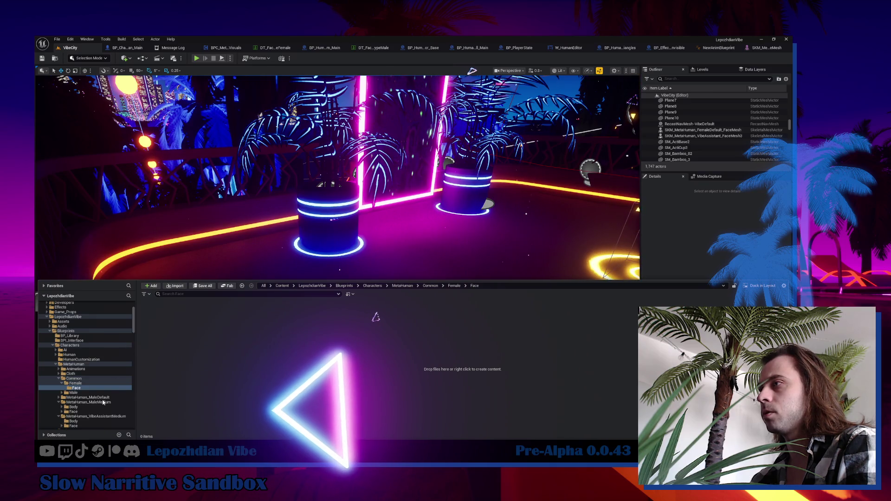
{"action": "left_click", "coordinate": [77, 384]}
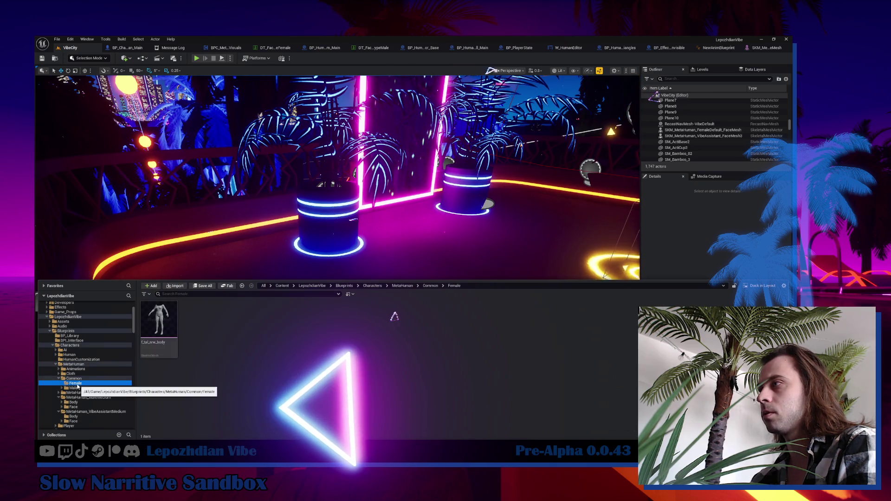
Check f_tal_nrw_body's referencers in the Delete Assets dialog, then dismiss it.
{"action": "left_click", "coordinate": [155, 316]}
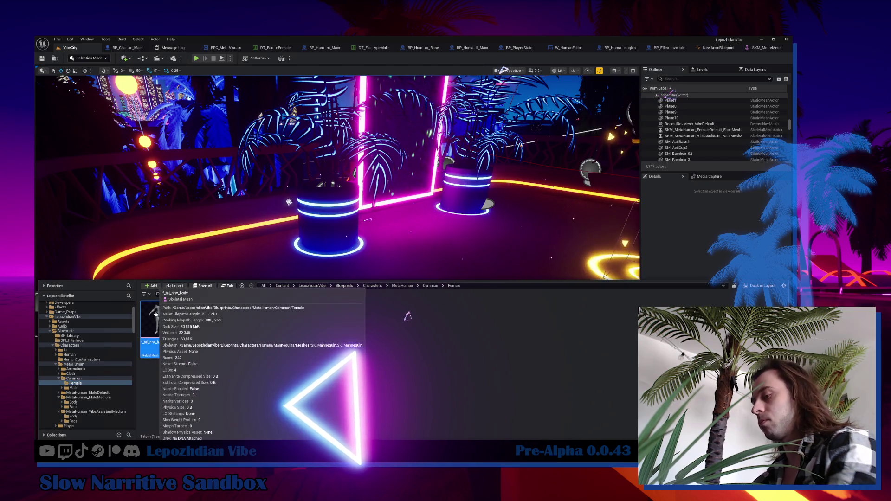
{"action": "key", "text": "Delete"}
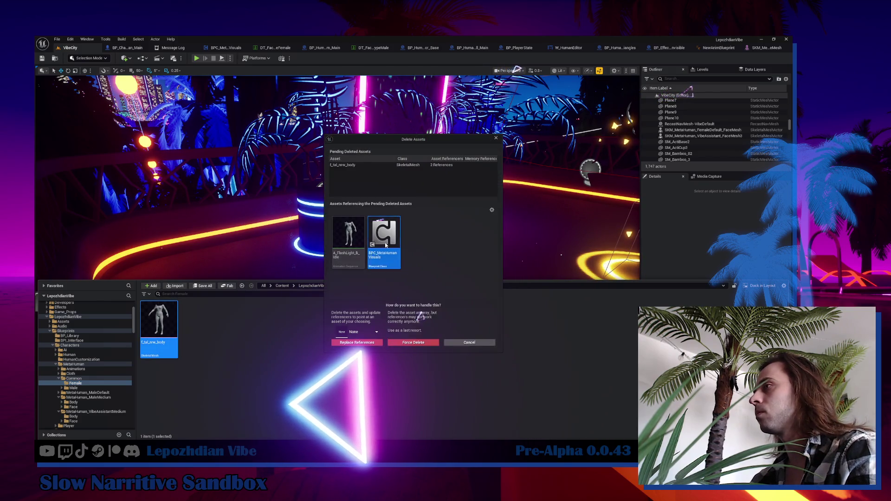
{"action": "key", "text": "Escape"}
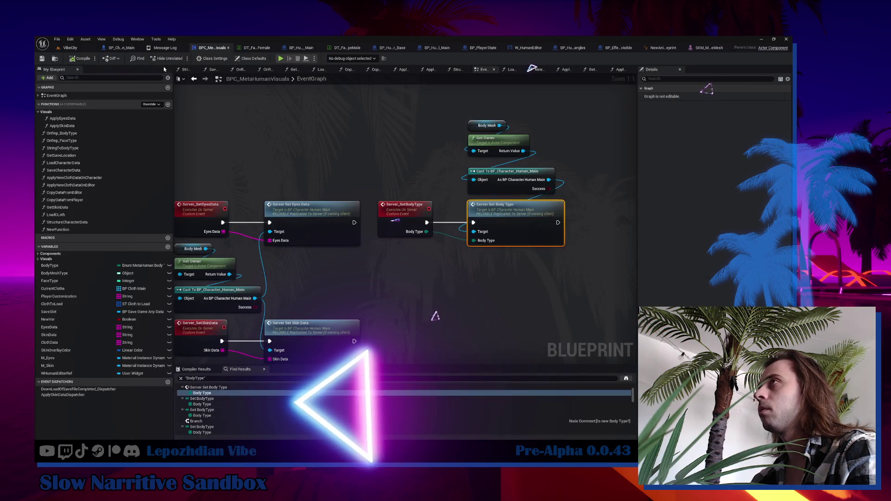
In the VibeCity content drawer, put the f_tal_nrw_body asset name into edit mode.
{"action": "left_click", "coordinate": [70, 48]}
{"action": "key", "text": "ctrl+space"}
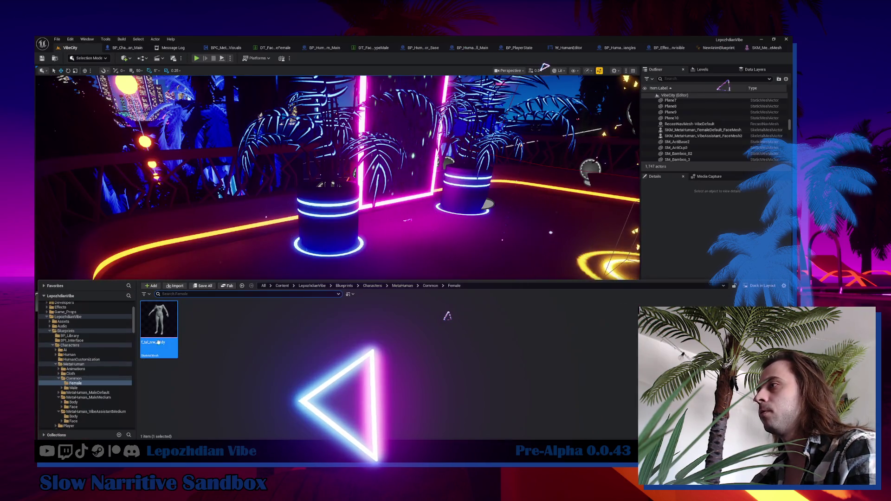
{"action": "mouse_move", "coordinate": [159, 343]}
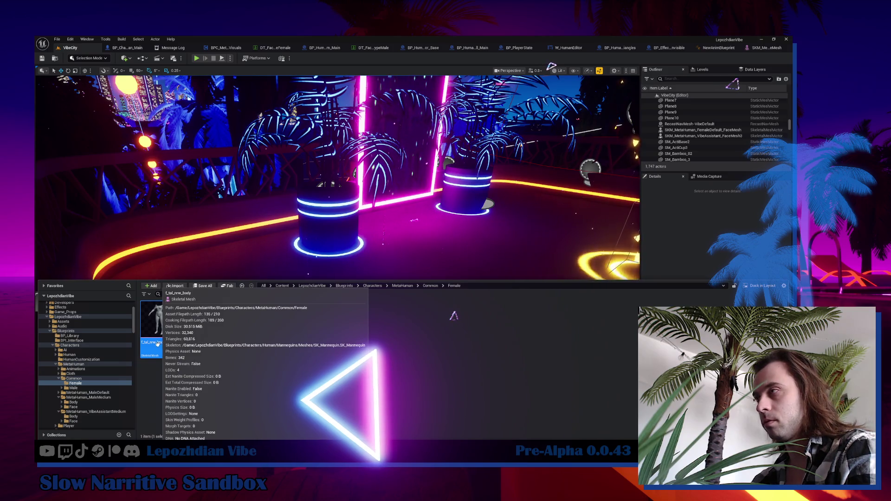
{"action": "left_click", "coordinate": [155, 342]}
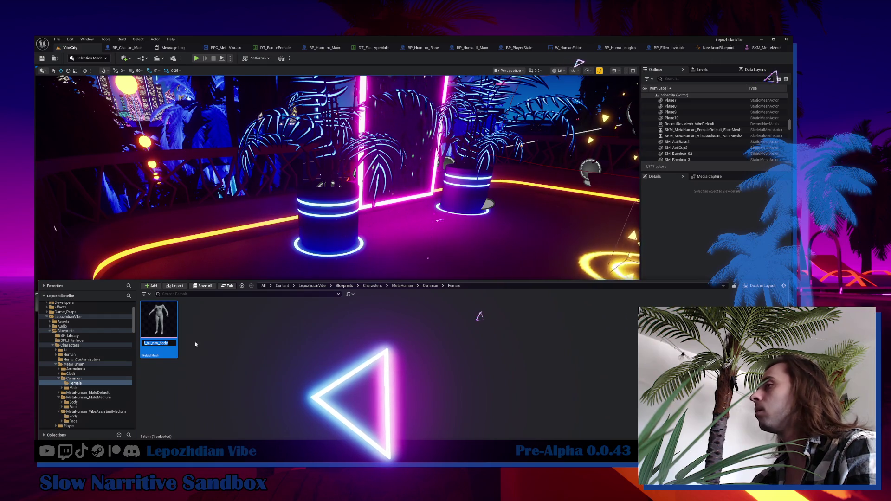
Search the BPC_MetaHumanVisuals graph for f_tal_nrw_body and jump to its Select node.
{"action": "left_click", "coordinate": [225, 49]}
{"action": "left_click", "coordinate": [275, 379]}
{"action": "key", "text": "ctrl+v"}
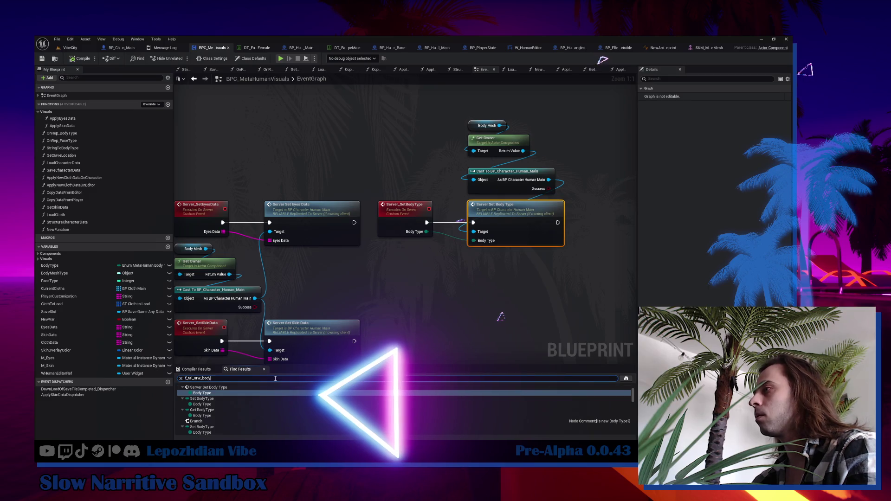
{"action": "key", "text": "Return"}
{"action": "left_click", "coordinate": [297, 405]}
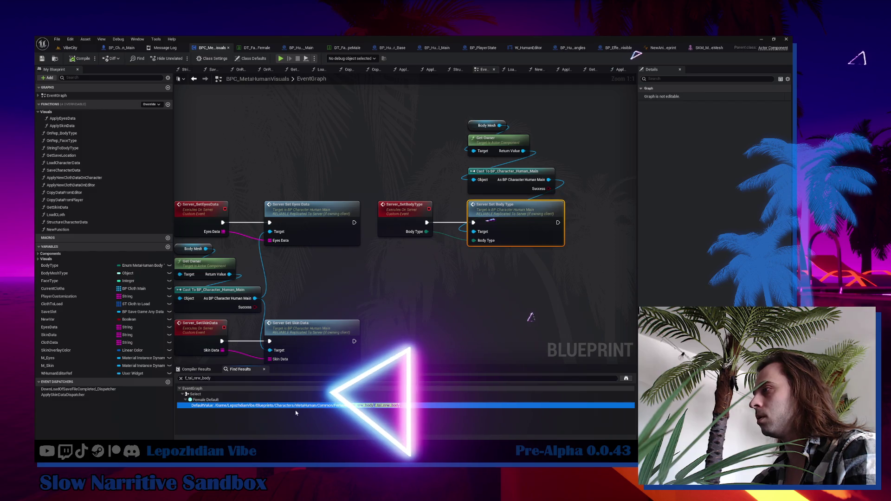
{"action": "double_click", "coordinate": [201, 399]}
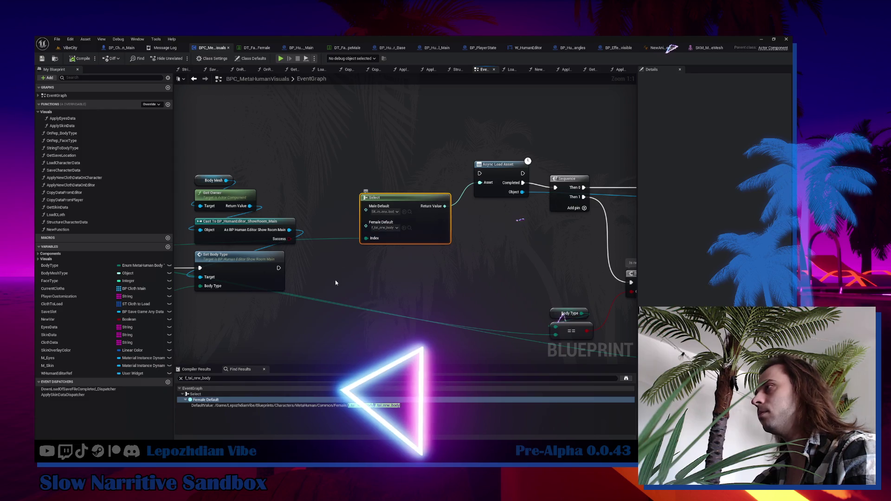
Delete the Select node, move Async Load Asset into the gap, and return to VibeCity.
{"action": "mouse_move", "coordinate": [337, 283]}
{"action": "left_mouse_down"}
{"action": "mouse_move", "coordinate": [418, 273]}
{"action": "mouse_move", "coordinate": [209, 298]}
{"action": "left_mouse_up"}
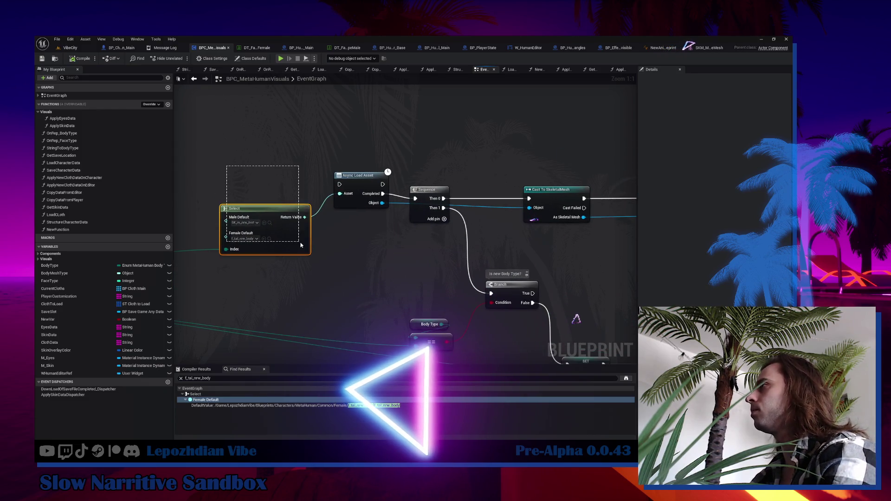
{"action": "left_click_drag", "start_coordinate": [301, 245], "coordinate": [301, 247]}
{"action": "key", "text": "Delete"}
{"action": "left_click_drag", "start_coordinate": [355, 199], "coordinate": [321, 227]}
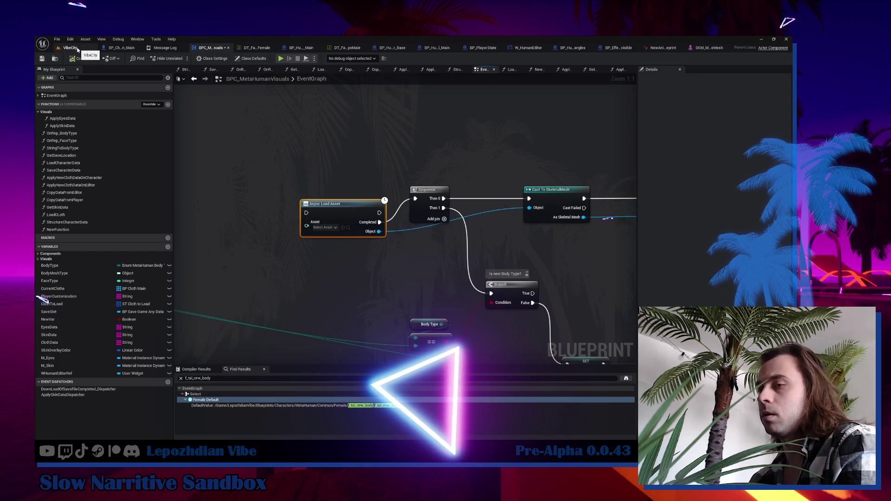
{"action": "left_click", "coordinate": [74, 48]}
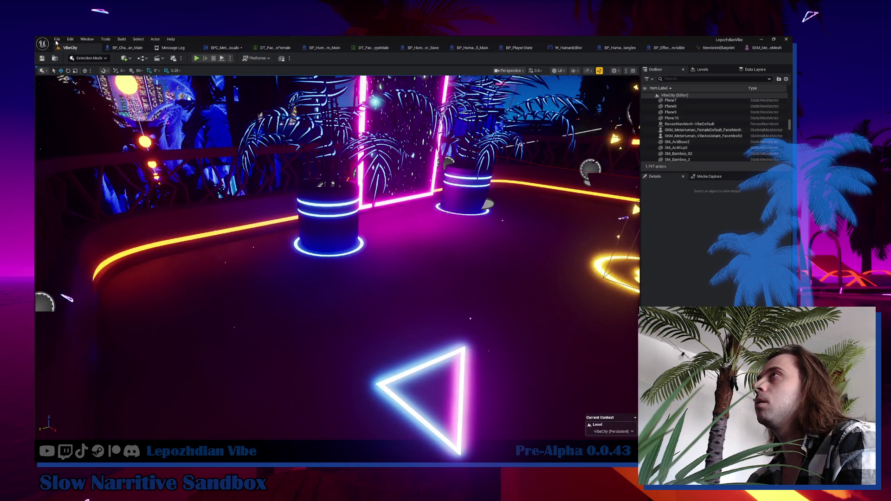
Save all assets, then retry deleting f_tal_nrw_body and close the Delete Assets dialog.
{"action": "left_click", "coordinate": [57, 39]}
{"action": "left_click", "coordinate": [83, 123]}
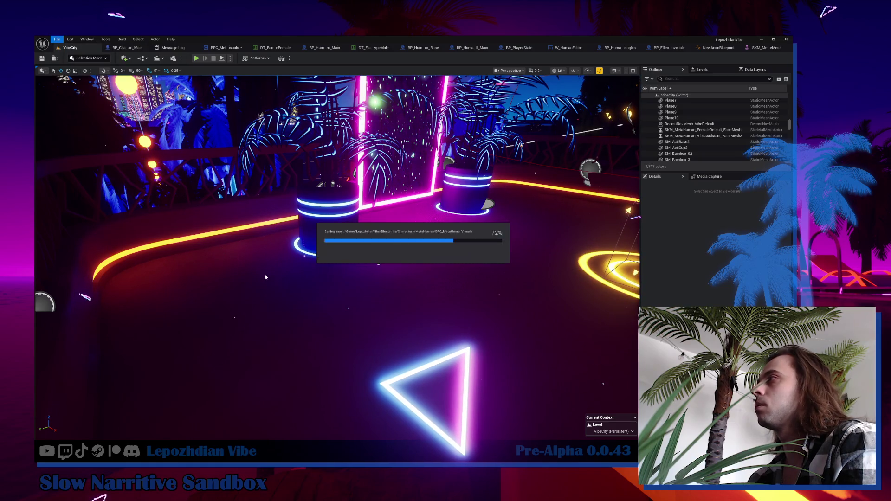
{"action": "key", "text": "ctrl+space"}
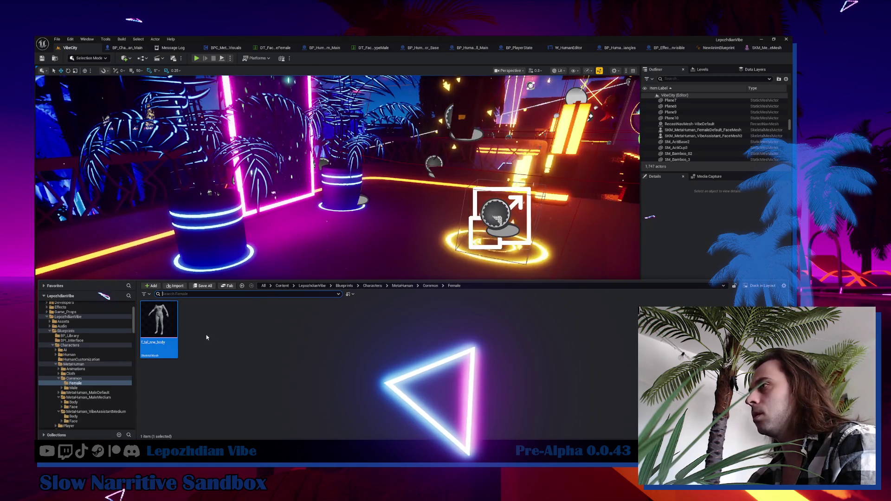
{"action": "right_click", "coordinate": [170, 329]}
{"action": "left_click", "coordinate": [186, 319]}
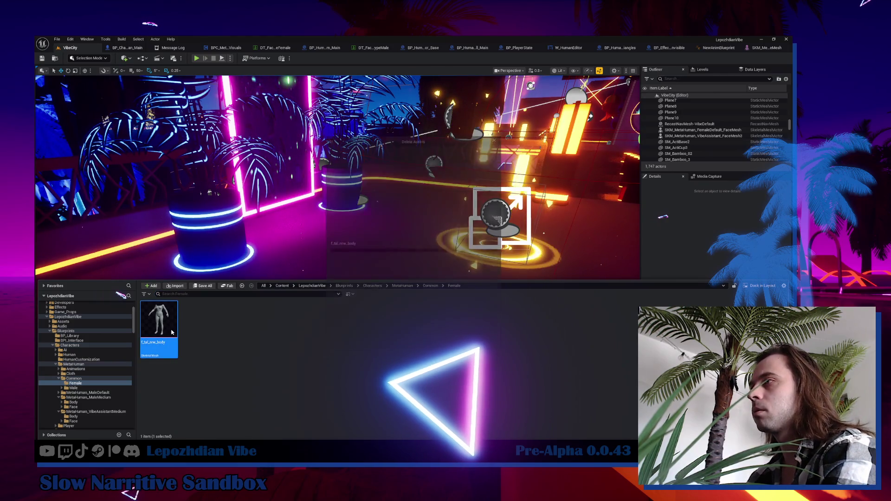
{"action": "mouse_move", "coordinate": [355, 242]}
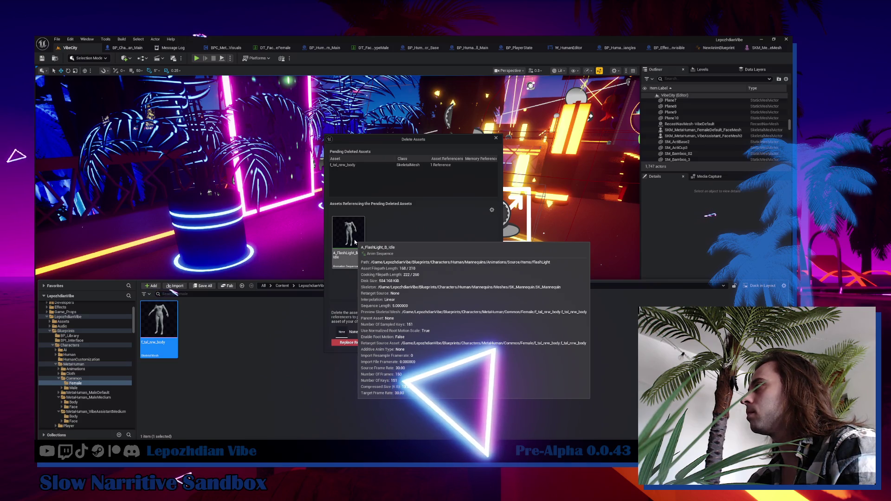
{"action": "key", "text": "Escape"}
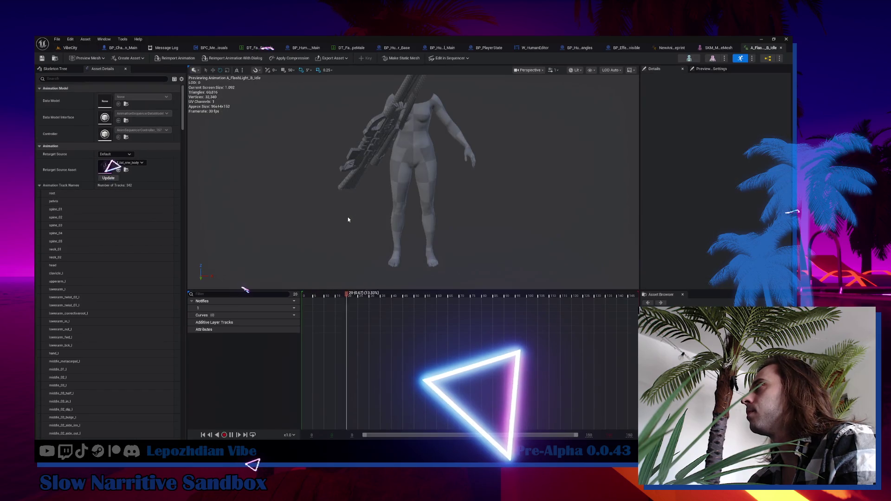
Start deleting the A_FlashLight_B_Idle animation, then cancel.
{"action": "left_click_drag", "start_coordinate": [352, 223], "coordinate": [316, 216]}
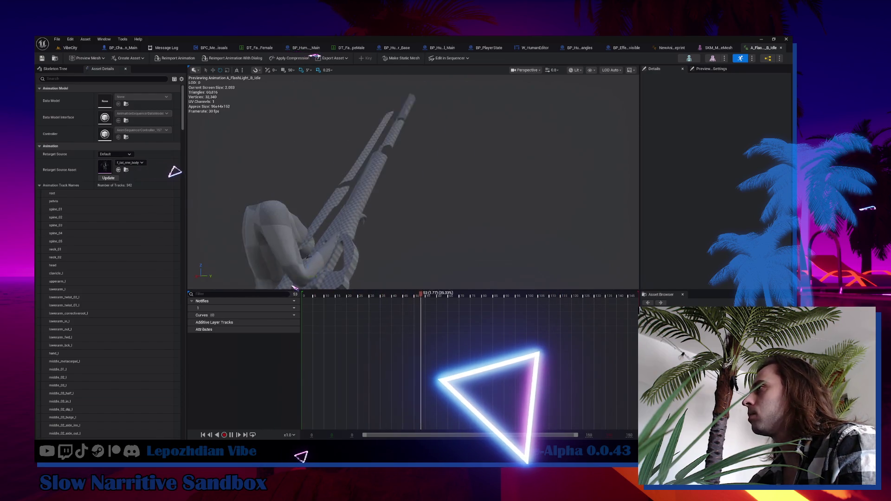
{"action": "key", "text": "ctrl+space"}
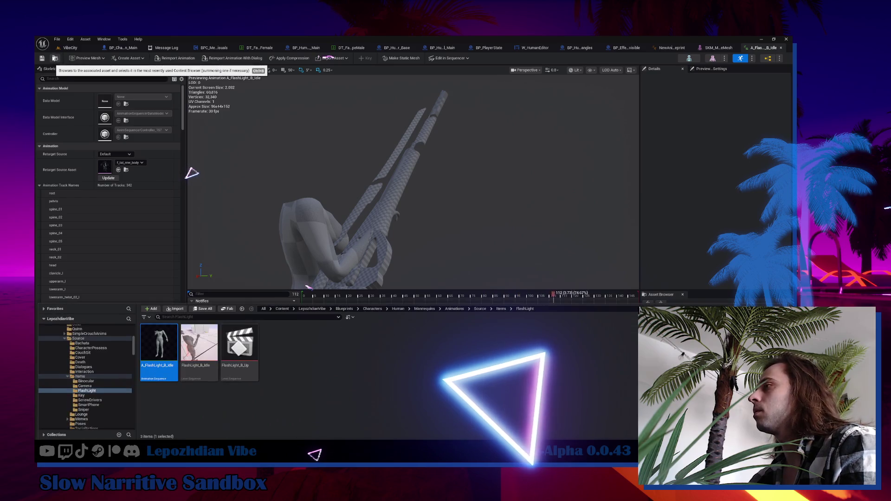
{"action": "left_click", "coordinate": [318, 367]}
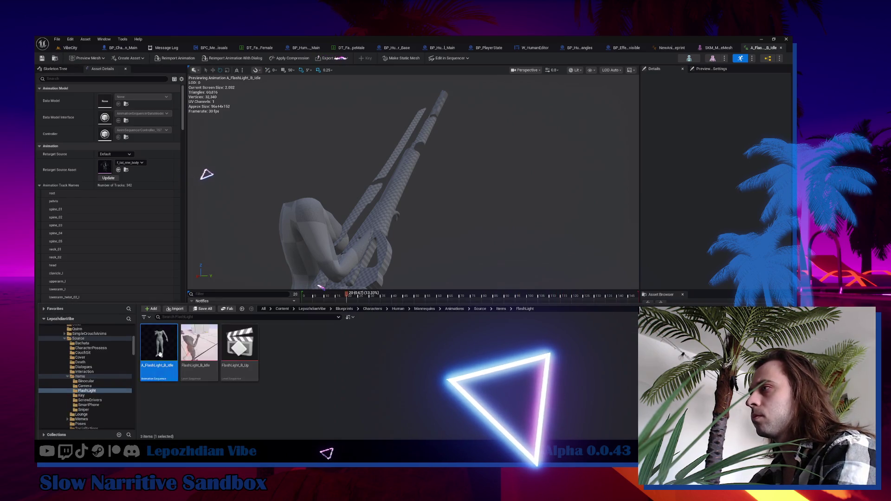
{"action": "right_click", "coordinate": [160, 354]}
{"action": "left_click", "coordinate": [186, 377]}
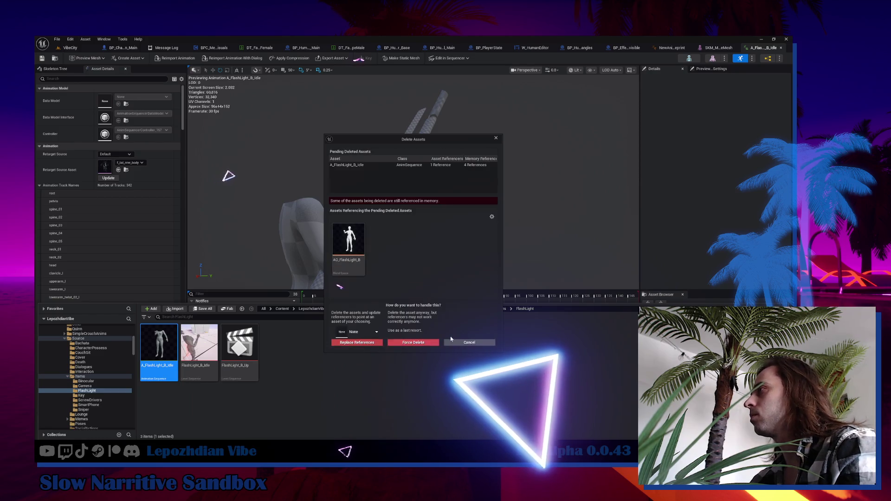
{"action": "left_click", "coordinate": [467, 342]}
Back in VibeCity, browse to MetaHuman > Common > Female and select f_tal_nrw_body.
{"action": "left_click", "coordinate": [68, 48]}
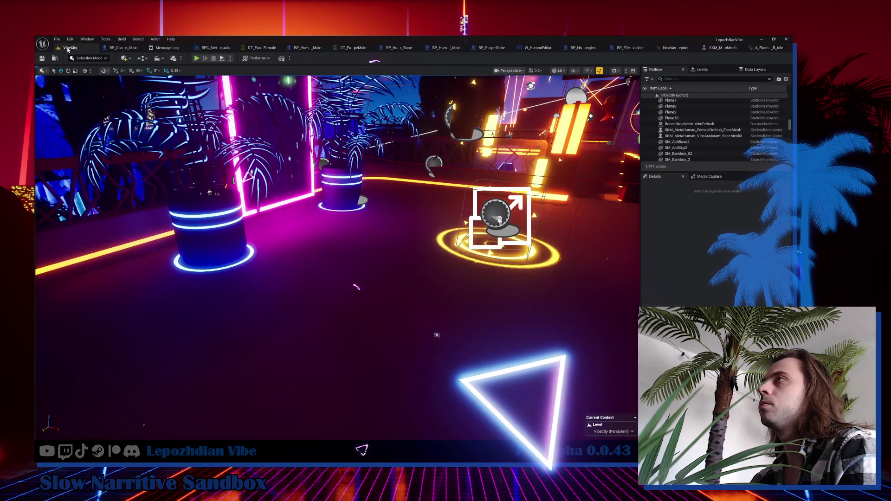
{"action": "key", "text": "ctrl+space"}
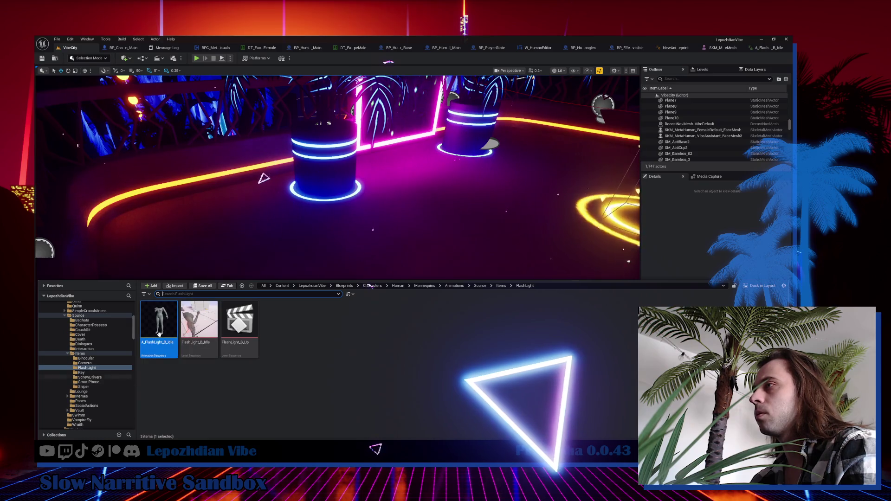
{"action": "scroll", "coordinate": [119, 356], "scroll_direction": "up", "scroll_amount": 10}
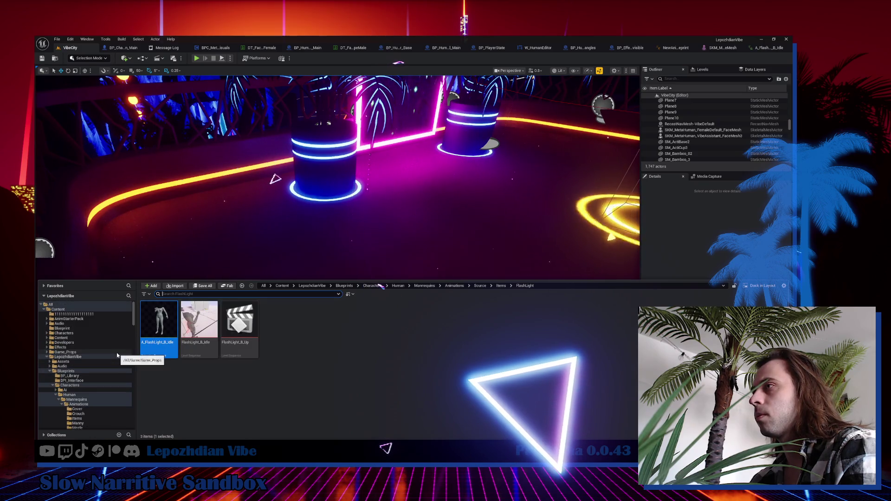
{"action": "scroll", "coordinate": [117, 357], "scroll_direction": "down", "scroll_amount": 15}
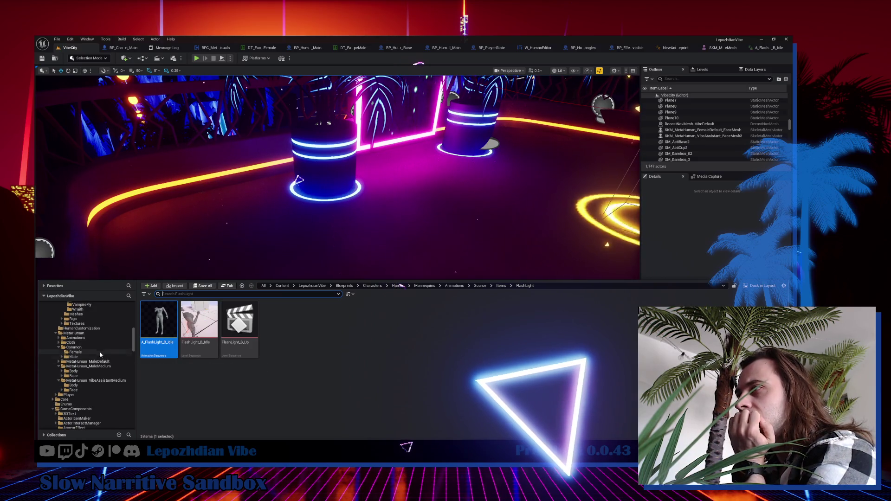
{"action": "left_click", "coordinate": [100, 353]}
{"action": "left_click", "coordinate": [163, 320]}
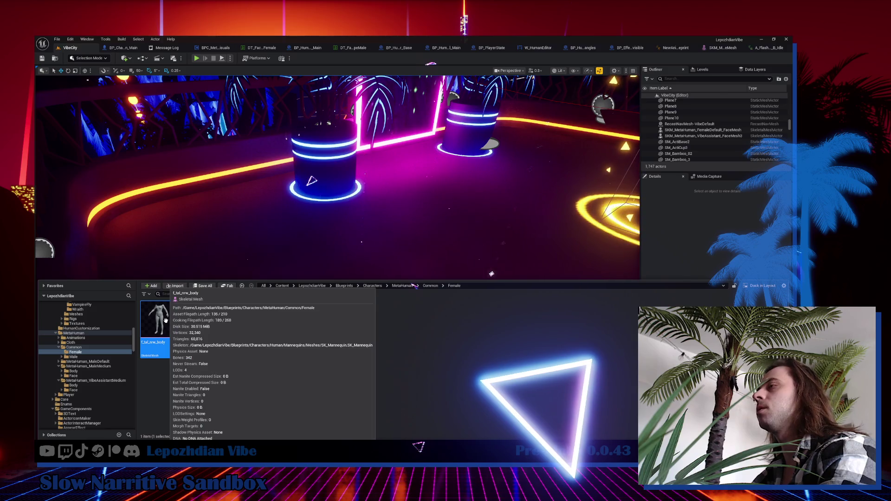
Force Delete the f_tal_nrw_body skeletal mesh despite its remaining references.
{"action": "key", "text": "Delete"}
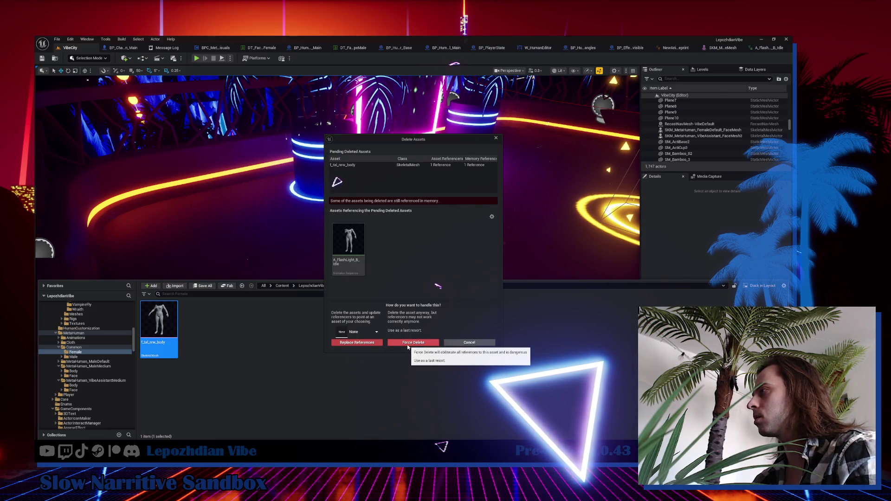
{"action": "left_click", "coordinate": [407, 344]}
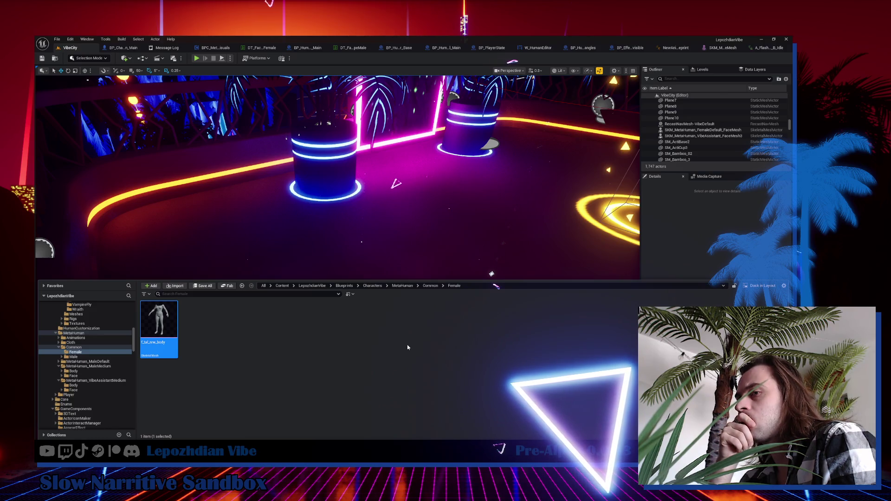
{"action": "key", "text": "Delete"}
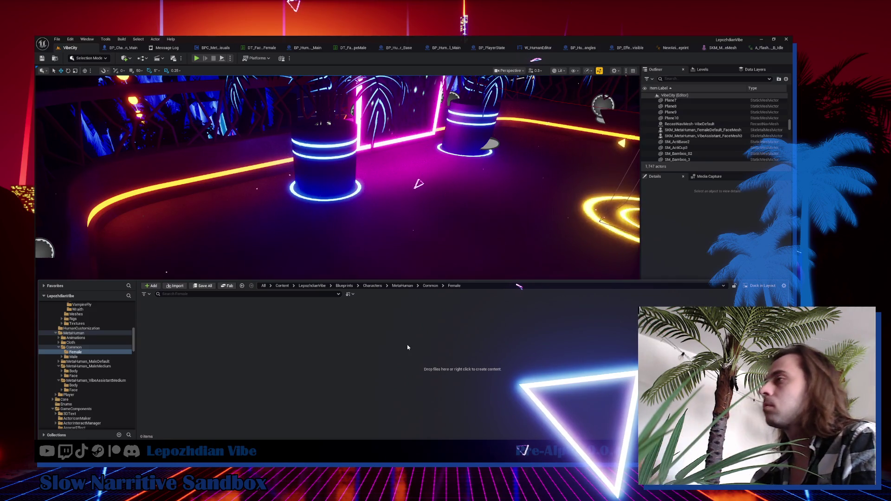
Delete the empty Female folder, then open the Male folder's Face subfolder.
{"action": "left_click", "coordinate": [75, 356]}
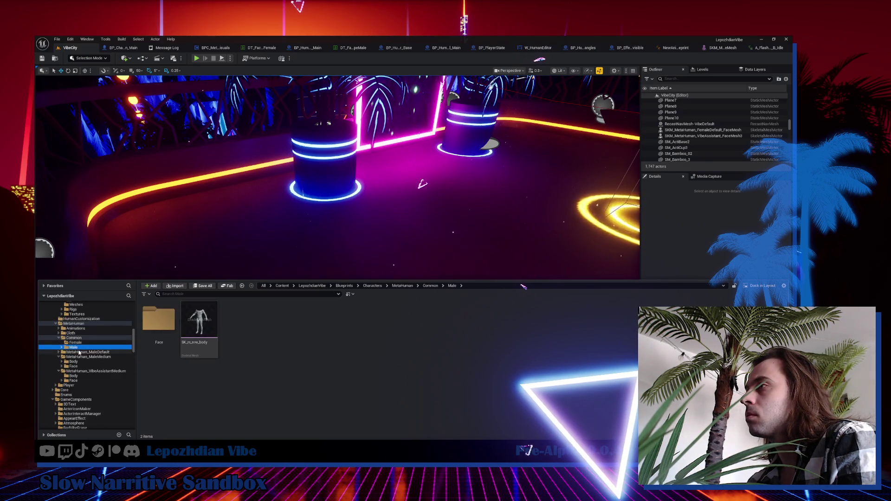
{"action": "left_click", "coordinate": [75, 343]}
{"action": "right_click", "coordinate": [75, 343]}
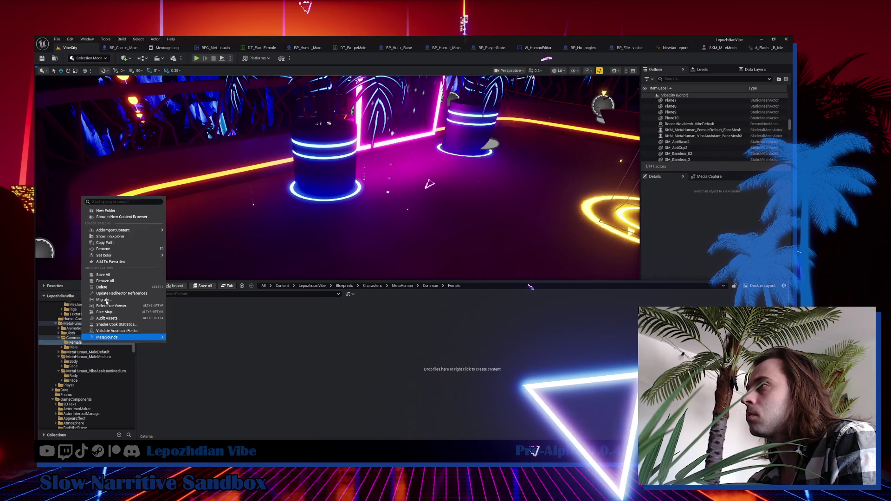
{"action": "left_click", "coordinate": [102, 287]}
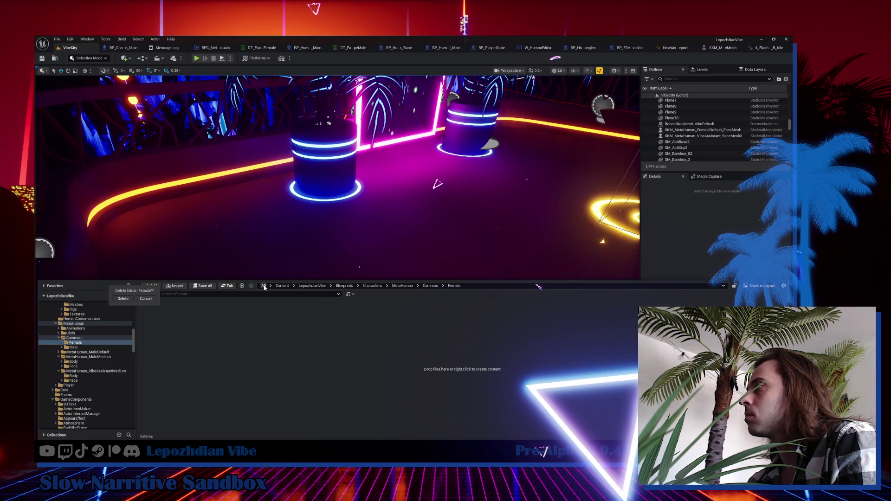
{"action": "left_click", "coordinate": [123, 299]}
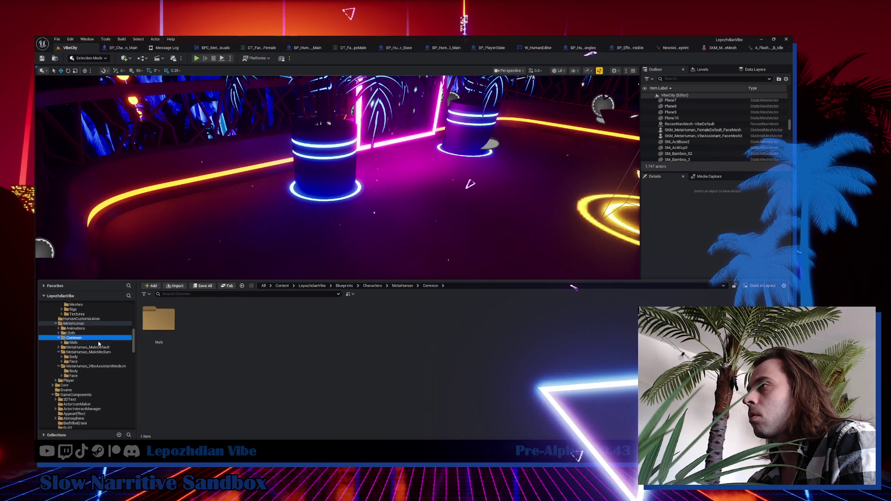
{"action": "left_click", "coordinate": [98, 344]}
{"action": "double_click", "coordinate": [158, 320]}
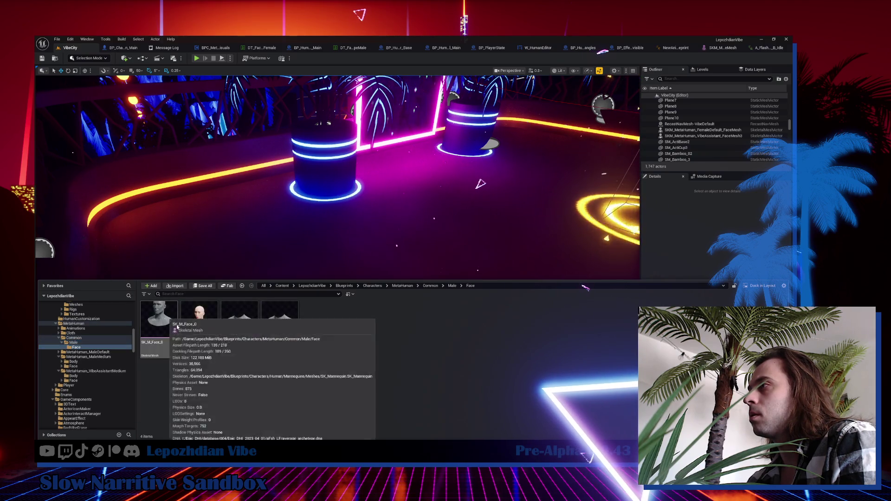
{"action": "left_click", "coordinate": [208, 326]}
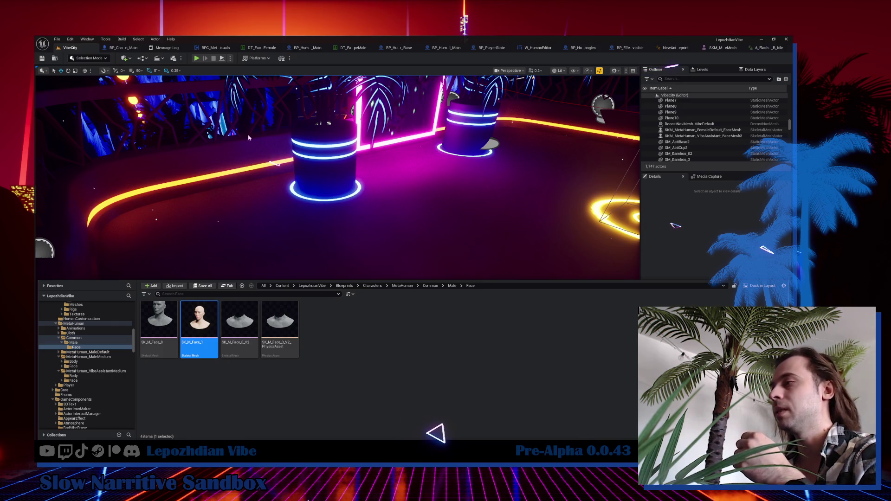
{"action": "mouse_move", "coordinate": [320, 499]}
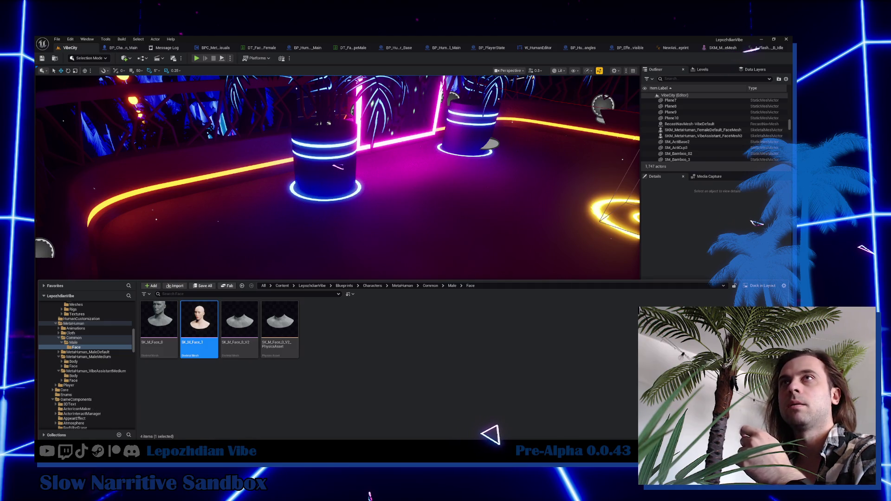
{"action": "key", "text": "Delete"}
Confirm deleting SK_M_Face_1, then select SK_M_Face_0.
{"action": "mouse_move", "coordinate": [408, 161]}
{"action": "left_mouse_down"}
{"action": "mouse_move", "coordinate": [392, 146]}
{"action": "mouse_move", "coordinate": [404, 140]}
{"action": "mouse_move", "coordinate": [395, 127]}
{"action": "mouse_move", "coordinate": [388, 132]}
{"action": "left_mouse_up"}
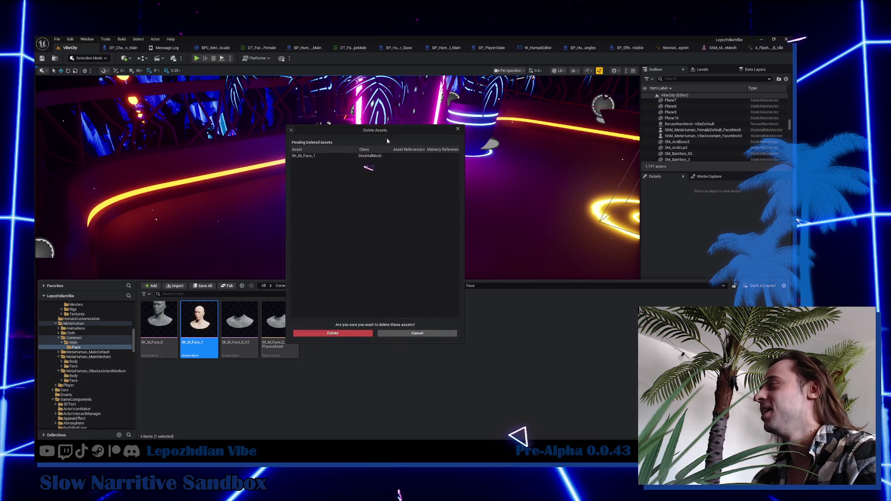
{"action": "left_click", "coordinate": [343, 334]}
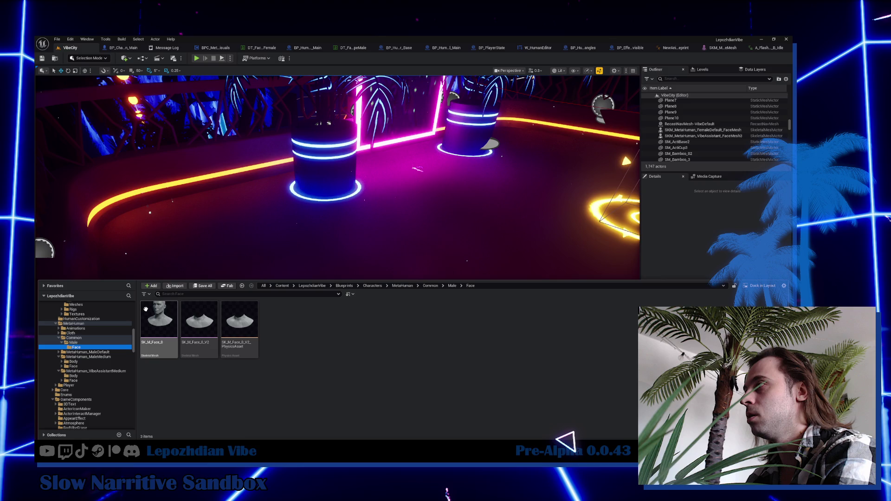
{"action": "left_click", "coordinate": [145, 309]}
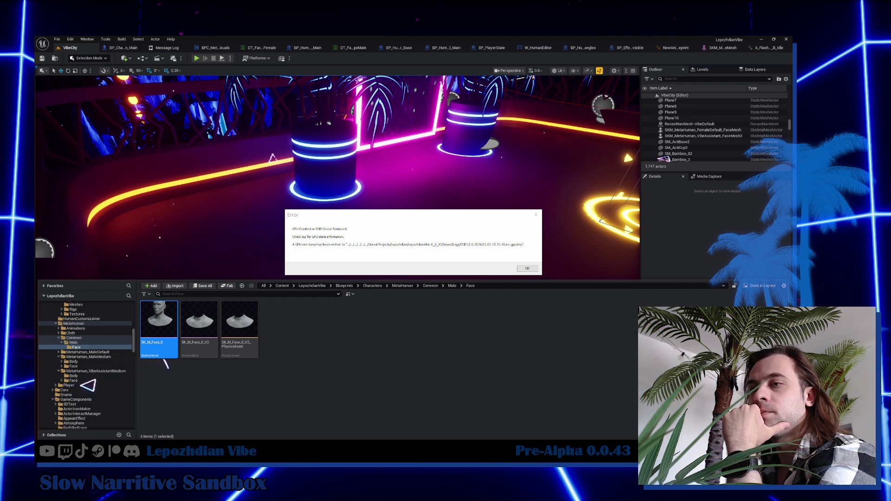
Dismiss the GPU crash error and switch to the Obsidian window.
{"action": "left_click", "coordinate": [524, 266]}
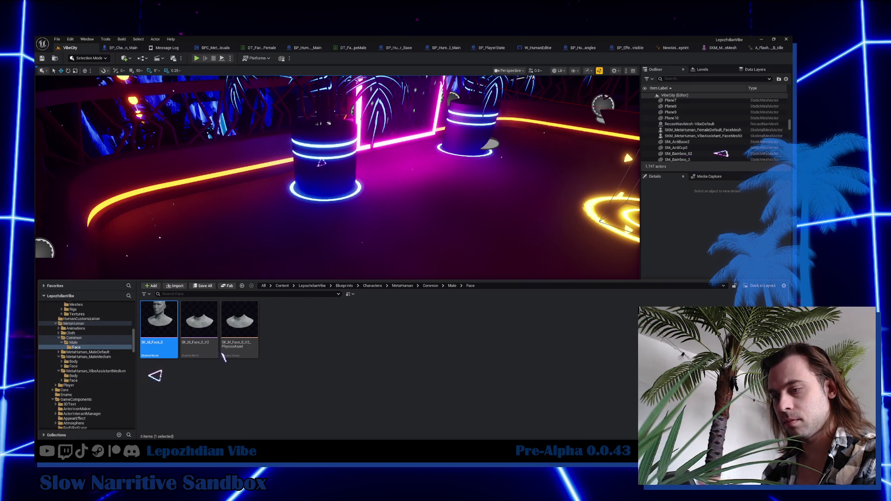
{"action": "key", "text": "alt+Tab"}
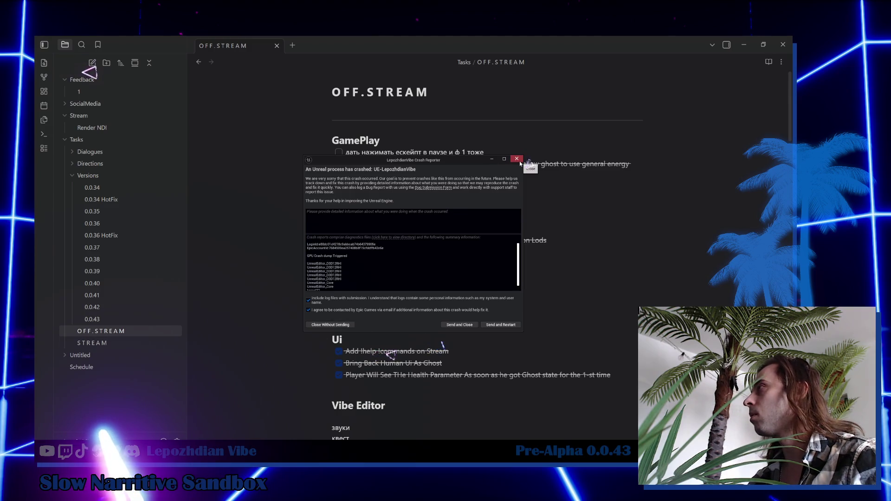
Close the Unreal crash reporter and minimize Obsidian to reveal the desktop.
{"action": "left_click", "coordinate": [517, 159]}
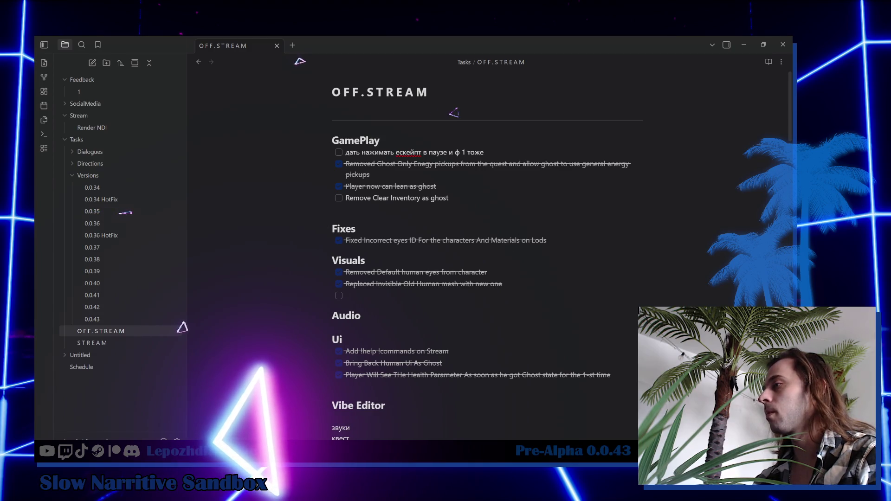
{"action": "left_click", "coordinate": [744, 44]}
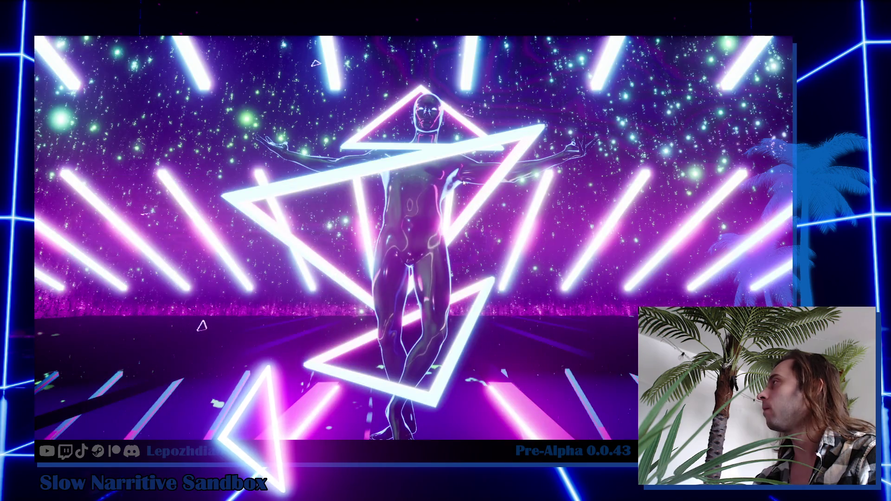
{"action": "right_click", "coordinate": [461, 181]}
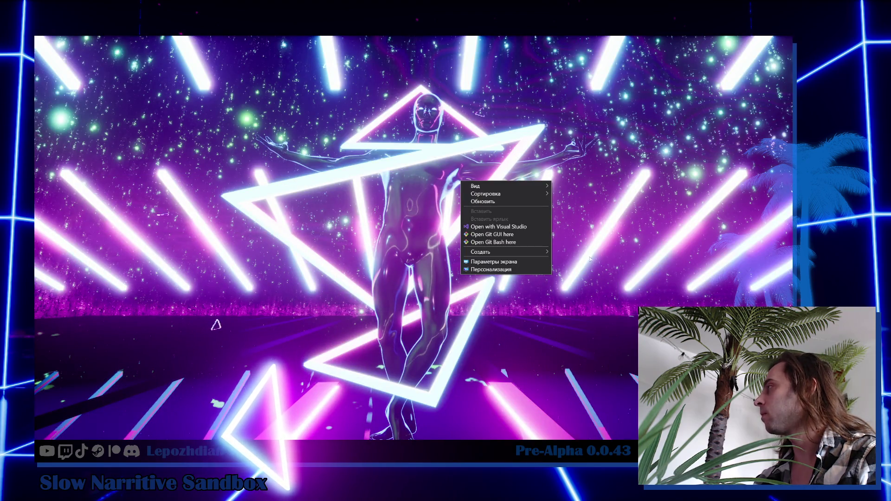
{"action": "left_click", "coordinate": [496, 203]}
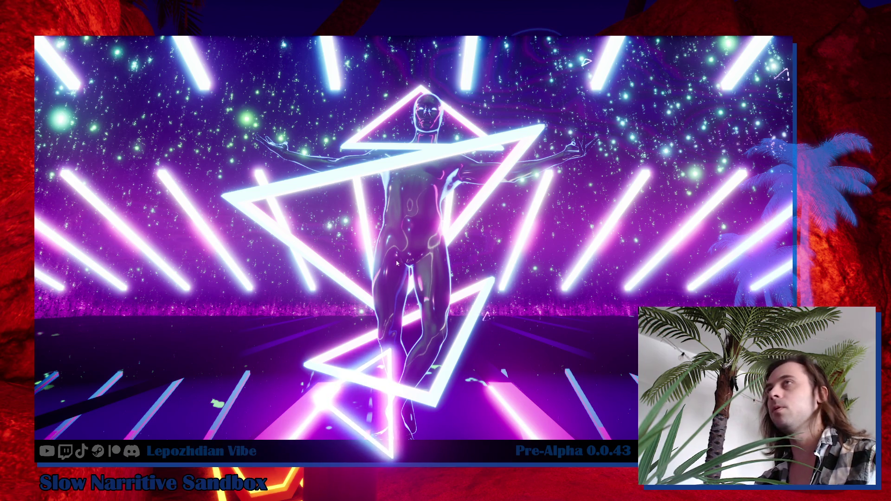
{"action": "right_click", "coordinate": [395, 230]}
{"action": "left_click", "coordinate": [420, 251]}
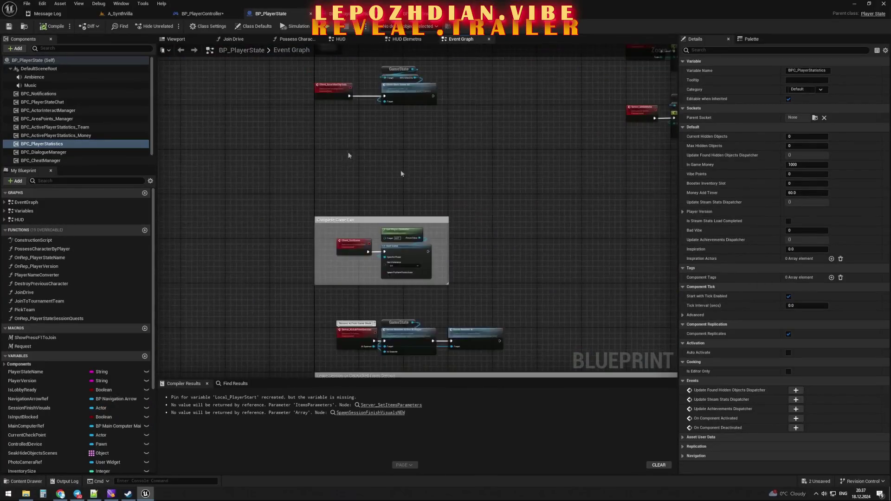
Add a Custom Event named 'Server_' to the BP_PlayerState Event Graph.
{"action": "right_click", "coordinate": [349, 167]}
{"action": "type", "text": "custom"}
{"action": "key", "text": "Return"}
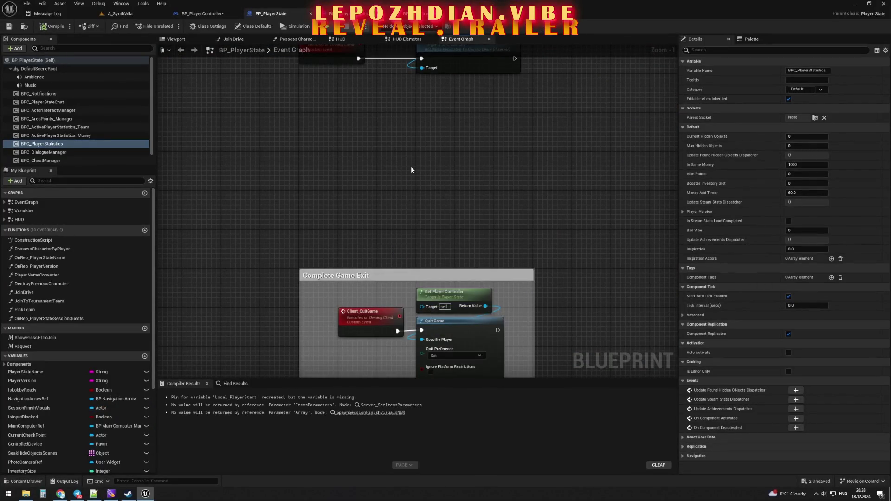
{"action": "type", "text": "Server_"}
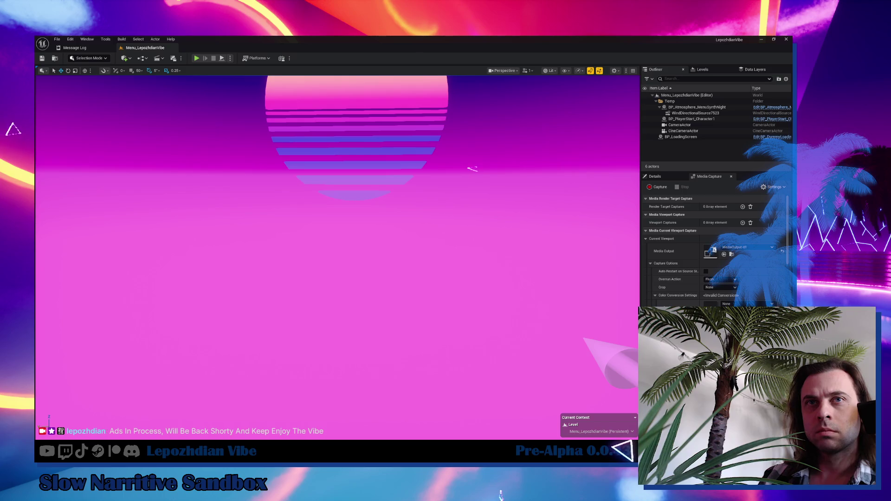
Start play-testing, then open the error log for BP_GameInstance and W_MessageOnScreen_Text.
{"action": "left_click", "coordinate": [196, 58]}
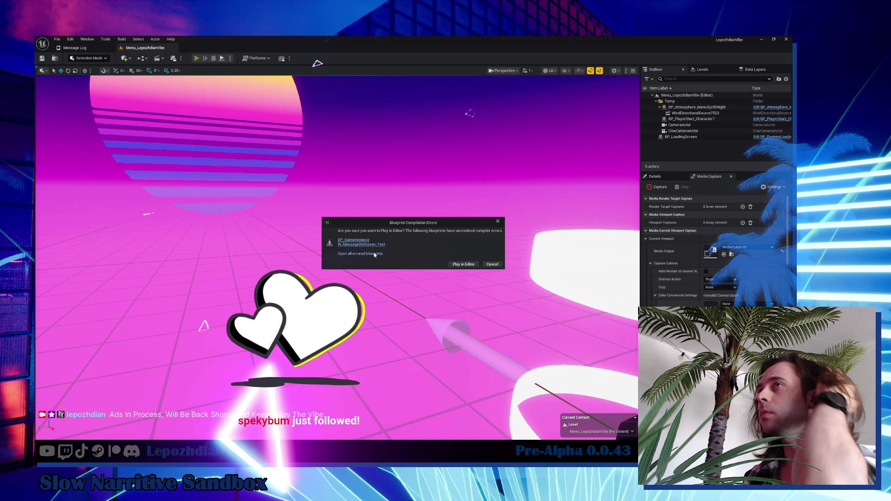
{"action": "left_click", "coordinate": [374, 255]}
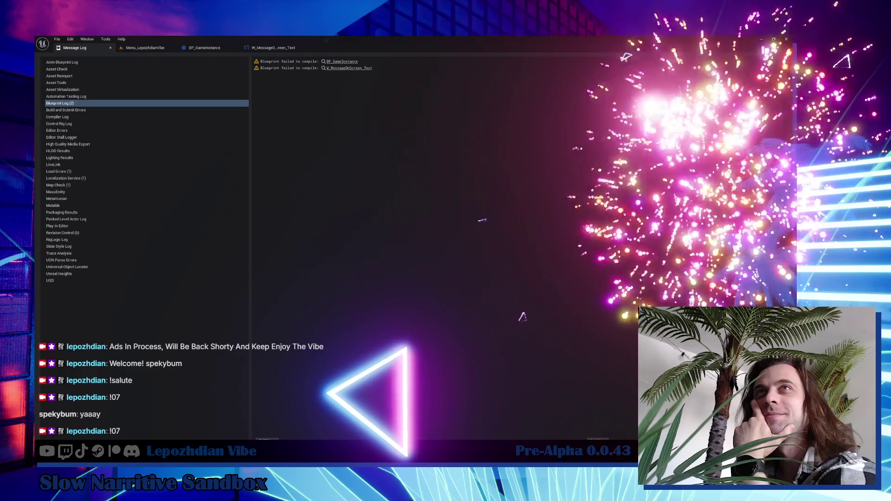
Switch from the Message Log back to the Menu_LepozhdianVibe level tab.
{"action": "left_click", "coordinate": [154, 49]}
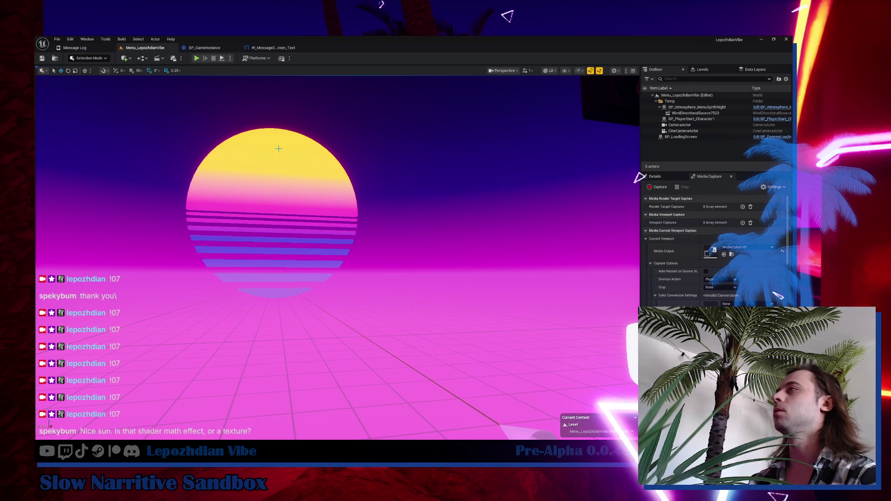
Select and frame the BP_Atmosphere_MenuSynthNight sun, toggle a viewport option, then open the Content Drawer.
{"action": "left_click", "coordinate": [320, 170]}
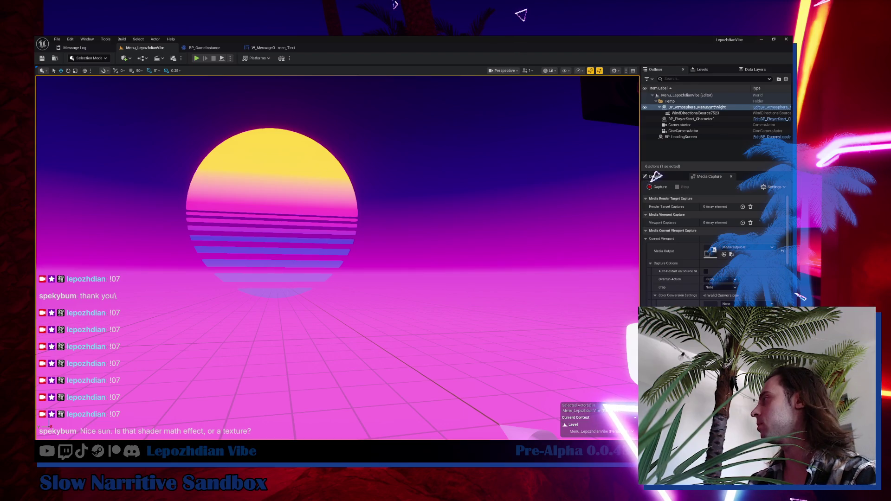
{"action": "key", "text": "f"}
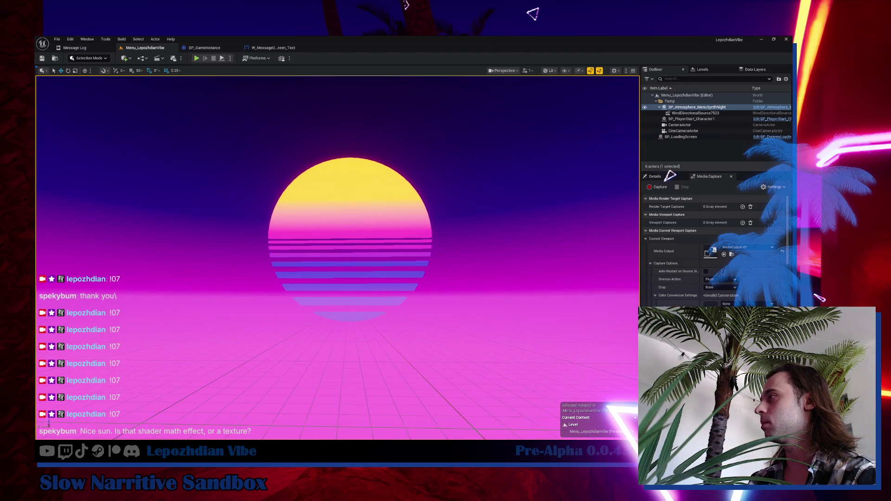
{"action": "key", "text": "f"}
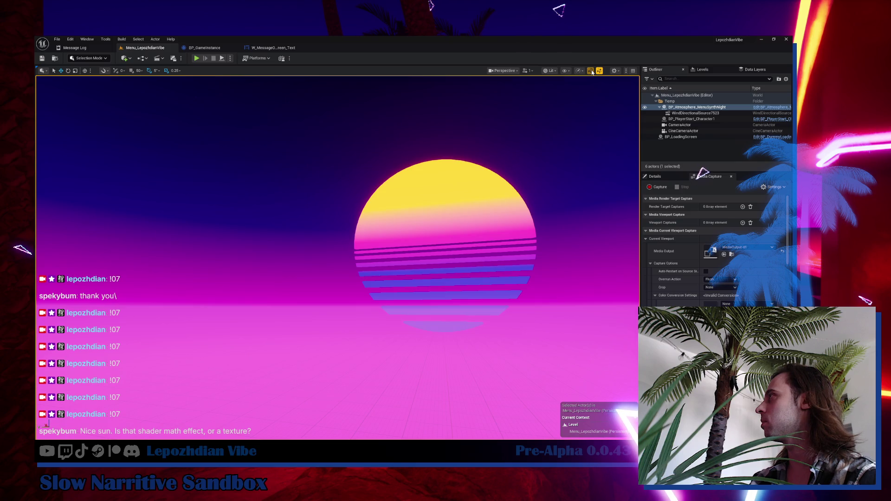
{"action": "left_click", "coordinate": [591, 71]}
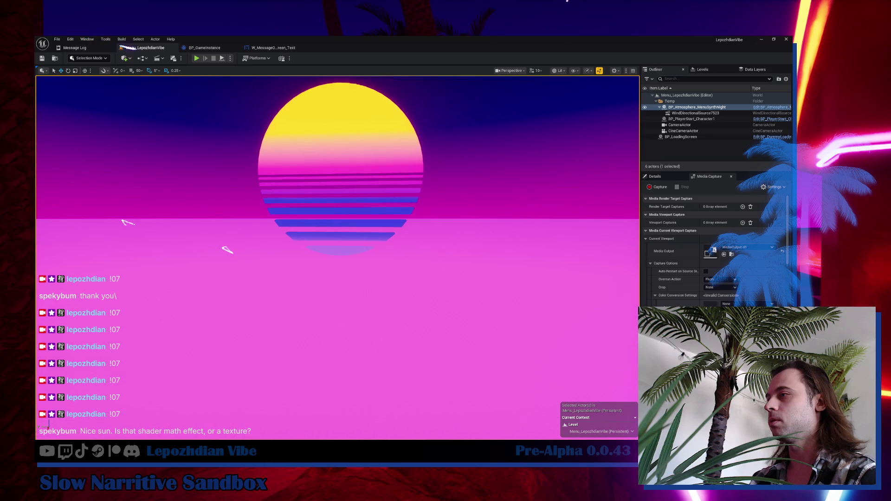
{"action": "key", "text": "ctrl+space"}
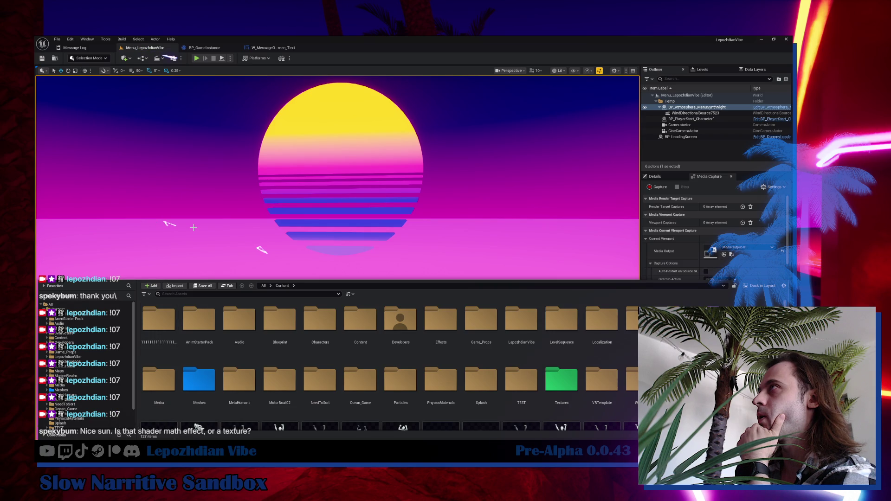
In BP_GameInstance, select the TTS_2 collapsed graph node, deleting and then restoring it.
{"action": "left_click", "coordinate": [211, 49]}
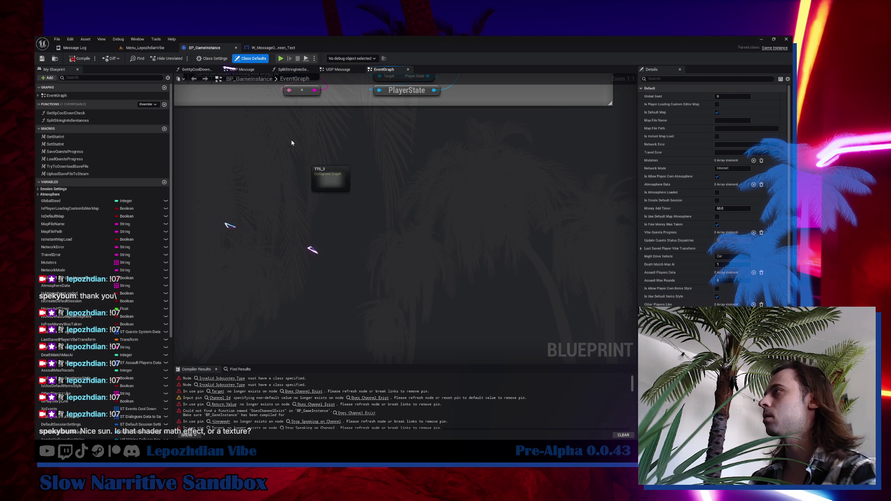
{"action": "left_click_drag", "start_coordinate": [292, 143], "coordinate": [401, 226]}
{"action": "key", "text": "Delete"}
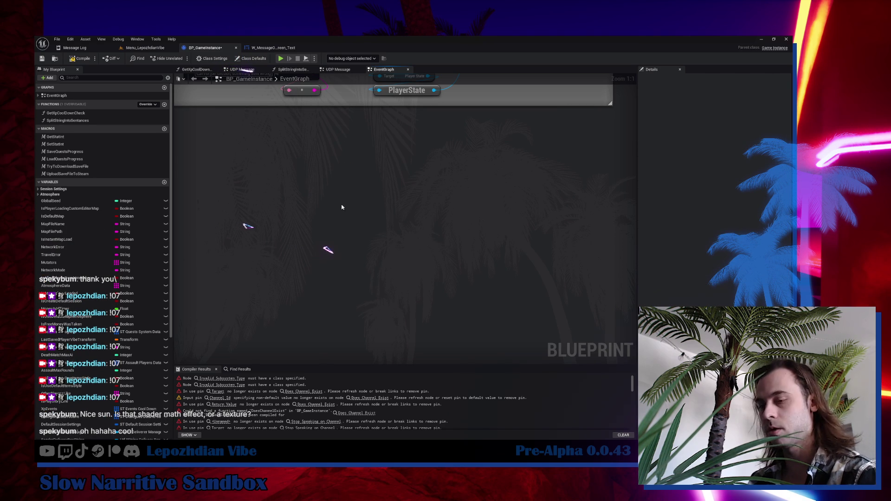
{"action": "key", "text": "ctrl+z"}
{"action": "left_click", "coordinate": [239, 184]}
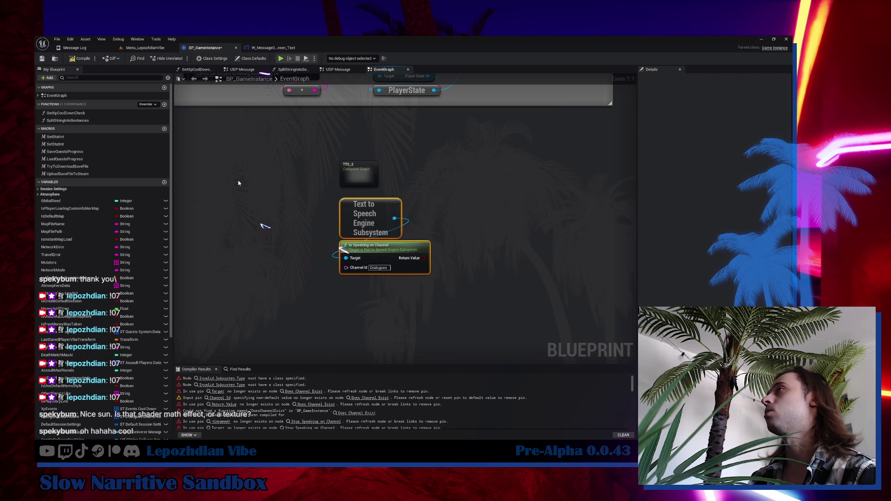
In W_MessageOnScreen_Text's Graph, wire Is Speaking on Channel into the Branch and delete the error nodes.
{"action": "left_click", "coordinate": [277, 49]}
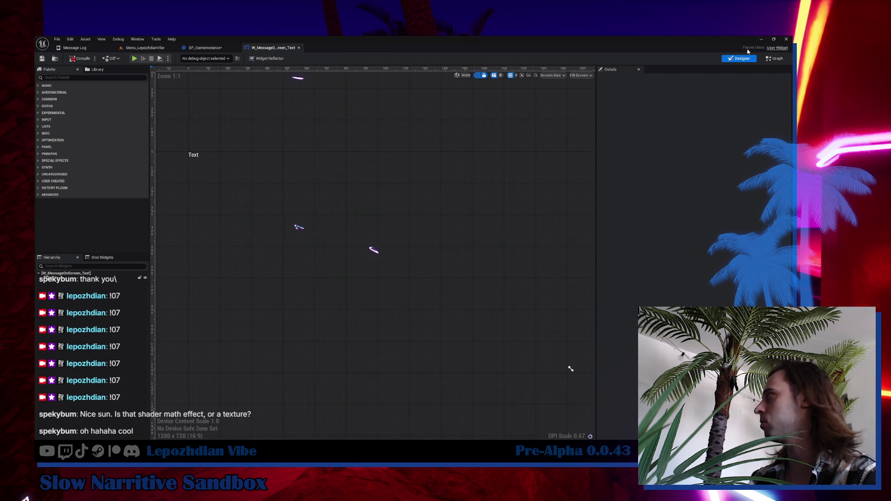
{"action": "left_click", "coordinate": [774, 58]}
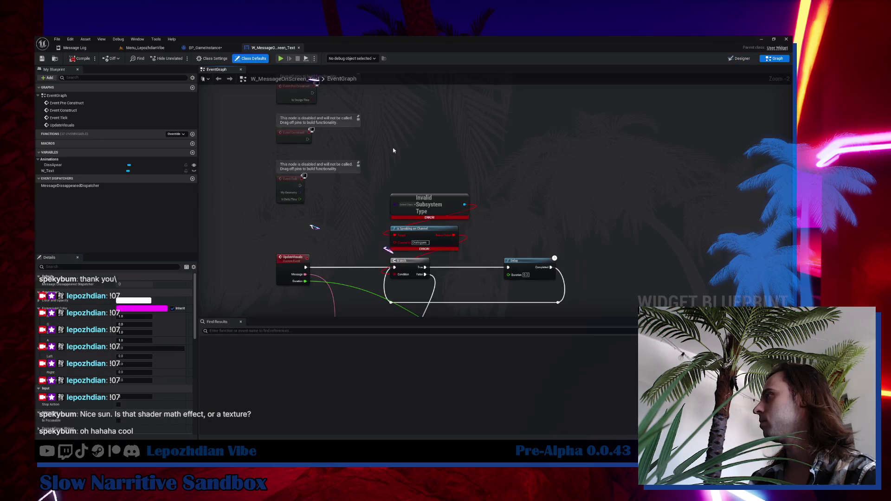
{"action": "left_click_drag", "start_coordinate": [451, 175], "coordinate": [395, 274]}
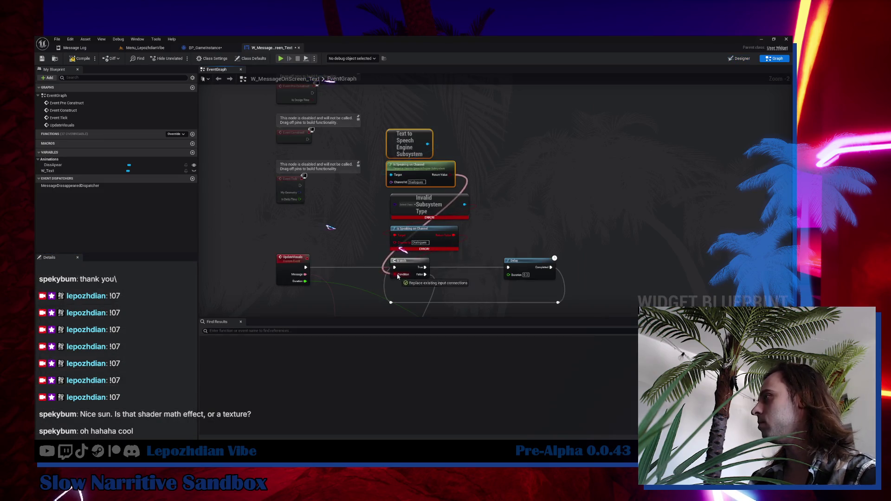
{"action": "key", "text": "Delete"}
{"action": "left_click_drag", "start_coordinate": [408, 150], "coordinate": [412, 219]}
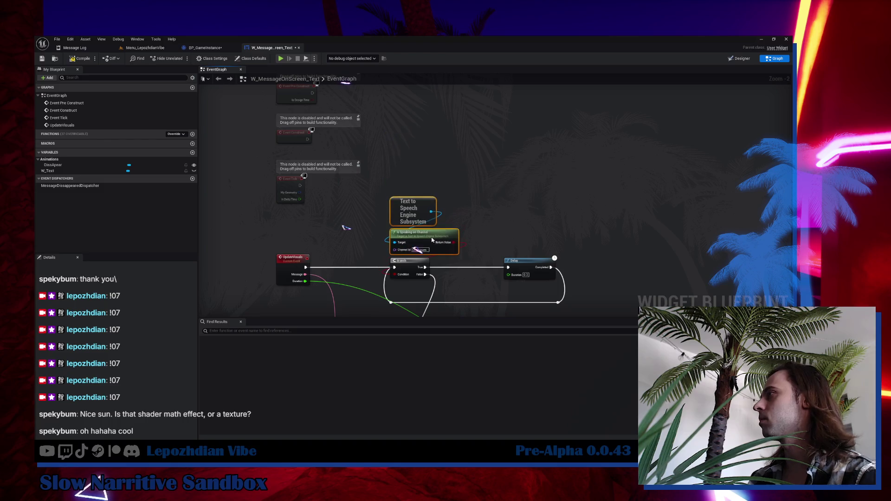
Return to the Menu_LepozhdianVibe level and browse into the Maps > SandBox folder.
{"action": "left_click", "coordinate": [145, 47]}
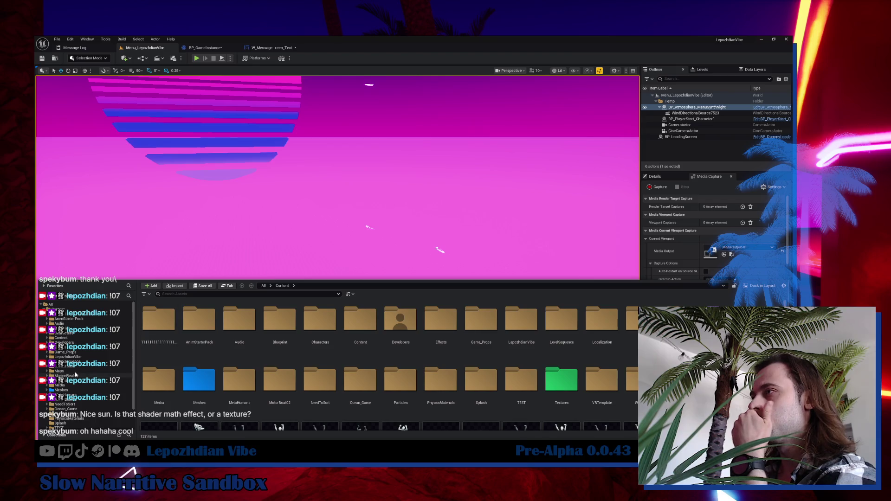
{"action": "left_click", "coordinate": [59, 371]}
{"action": "double_click", "coordinate": [521, 320]}
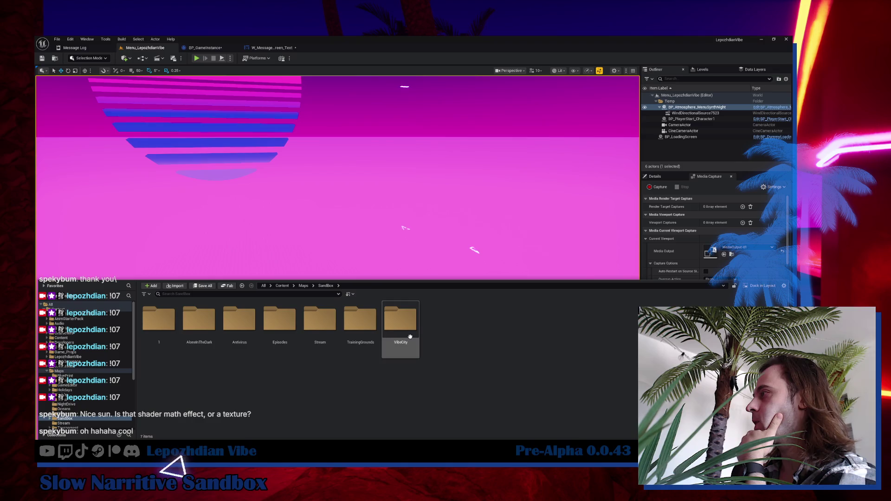
Open A_SynthVilla from Antivirus > SynthVilla, saving the edited blueprints when prompted.
{"action": "double_click", "coordinate": [240, 321]}
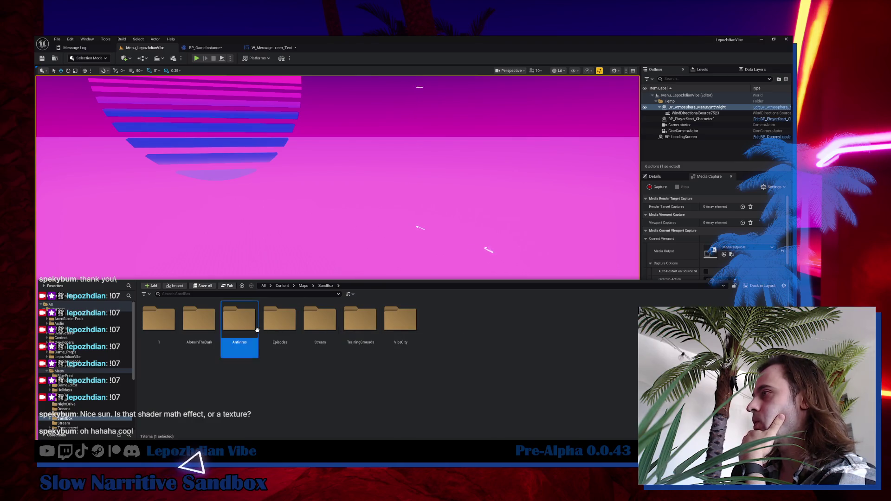
{"action": "double_click", "coordinate": [289, 324]}
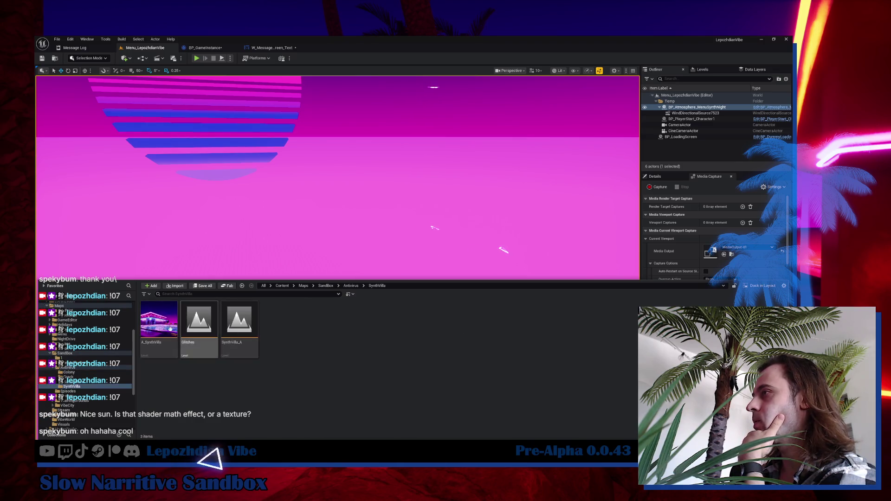
{"action": "double_click", "coordinate": [162, 330]}
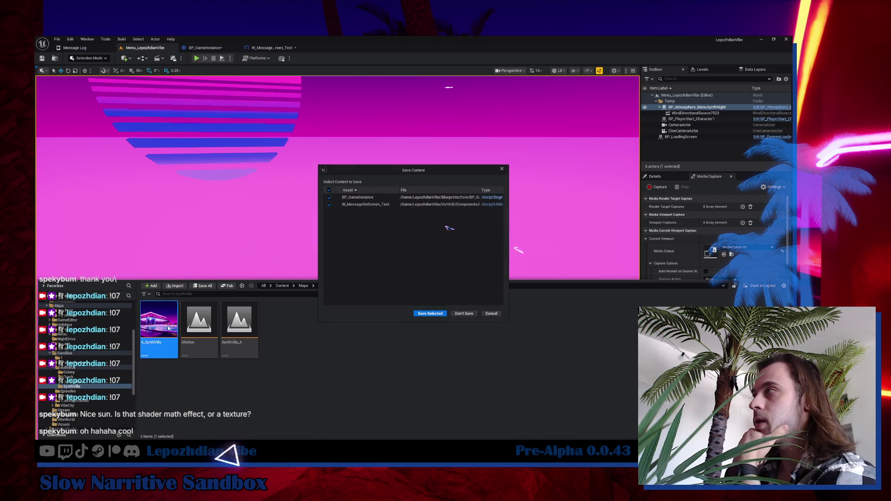
{"action": "key", "text": "Return"}
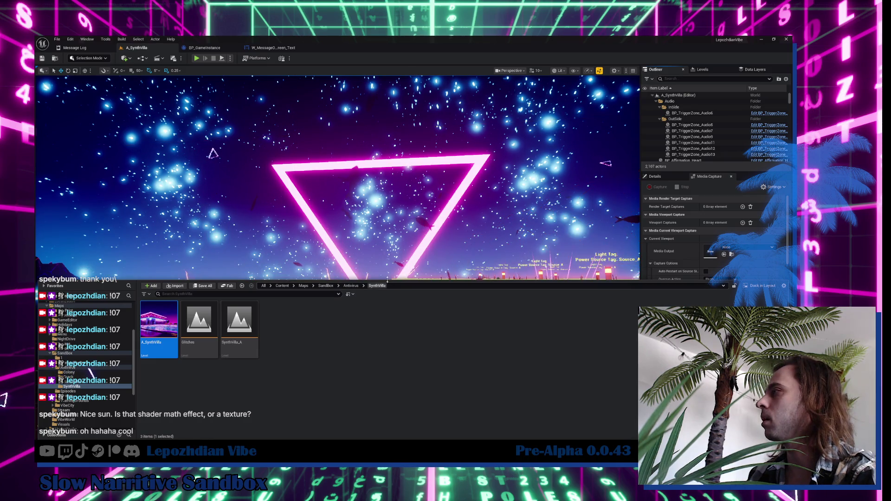
Shrink the Content Drawer and fly the view toward the neon city skyline.
{"action": "left_click_drag", "start_coordinate": [384, 282], "coordinate": [394, 300]}
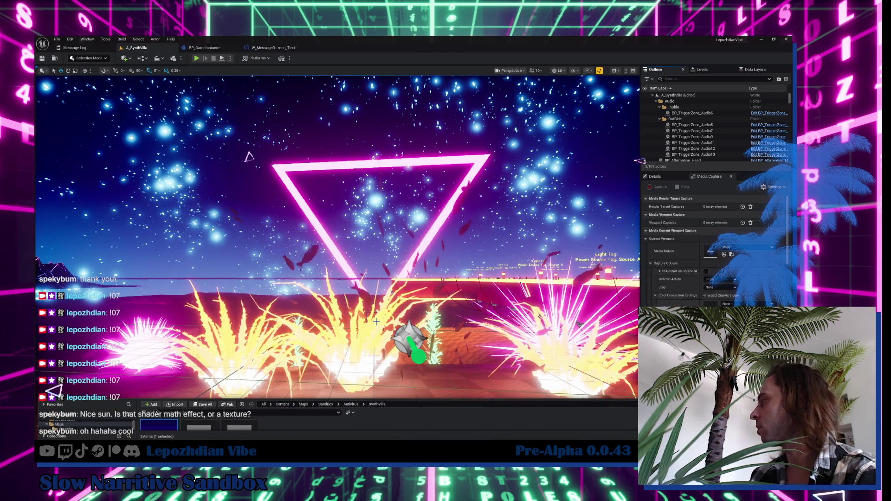
{"action": "scroll", "coordinate": [263, 158], "scroll_direction": "down", "scroll_amount": 10}
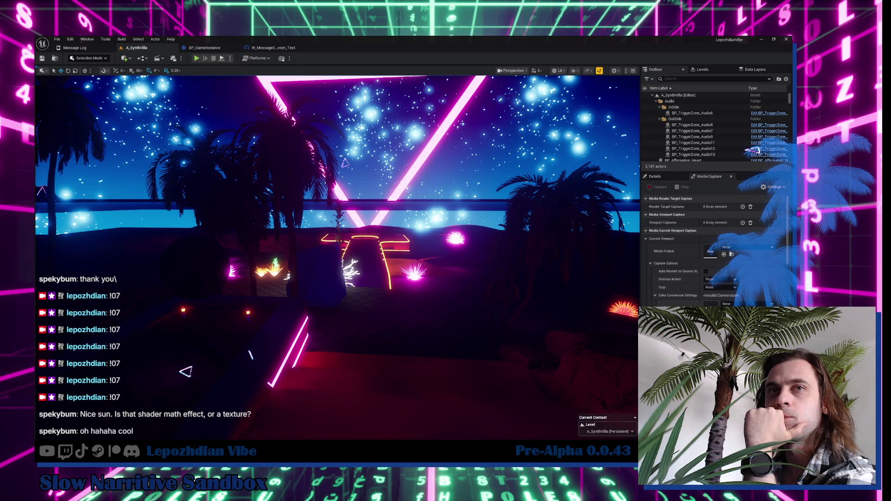
{"action": "scroll", "coordinate": [275, 282], "scroll_direction": "down", "scroll_amount": 3}
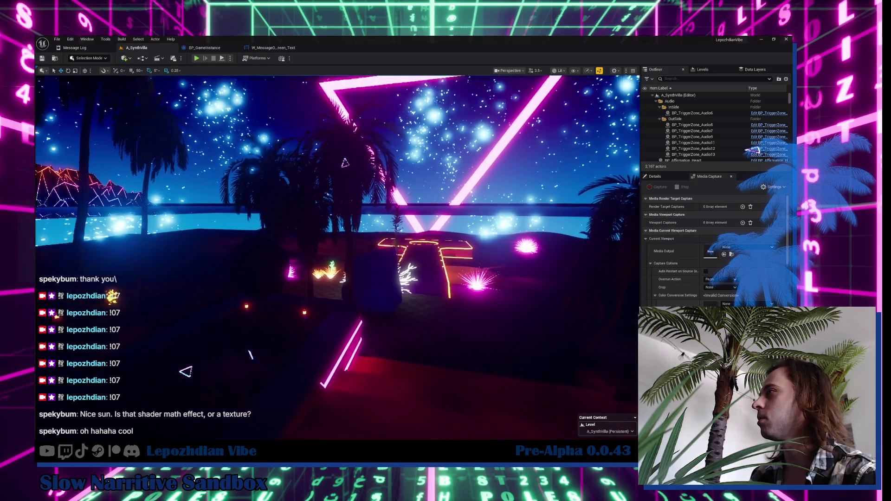
{"action": "scroll", "coordinate": [250, 355], "scroll_direction": "down", "scroll_amount": 1}
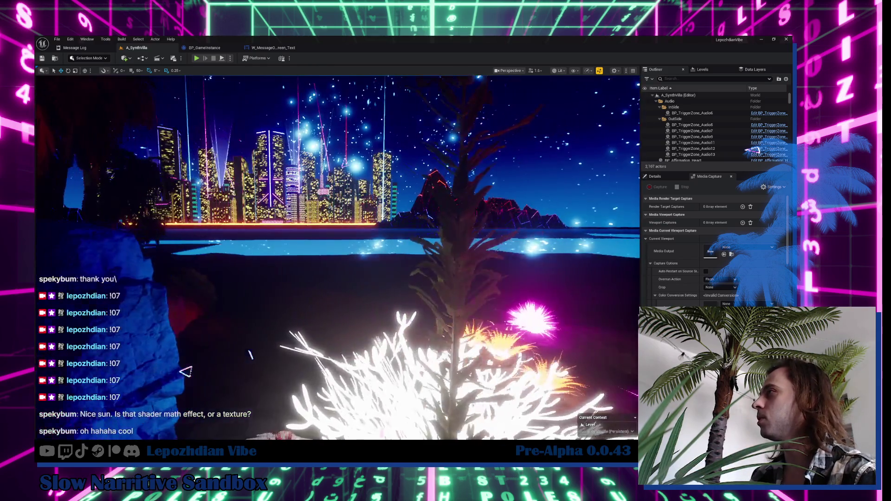
{"action": "left_click_drag", "start_coordinate": [227, 232], "coordinate": [205, 232]}
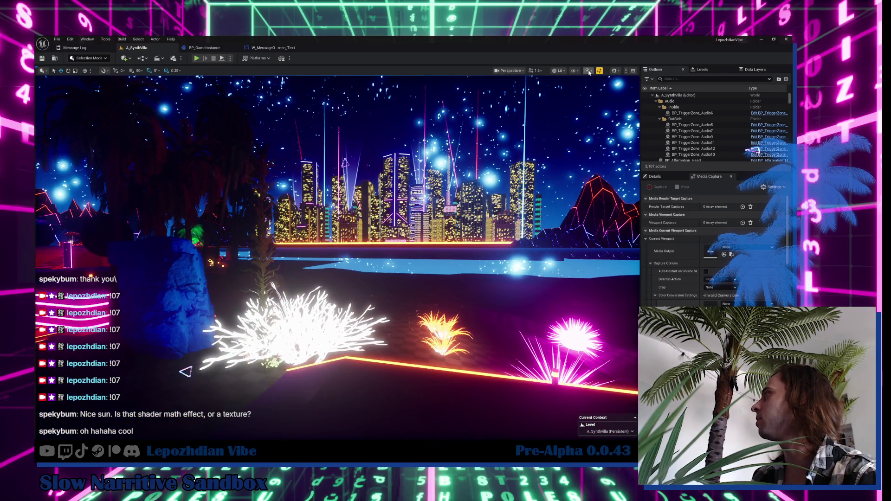
Set the viewport's engine scalability settings to Epic quality.
{"action": "left_click", "coordinate": [588, 71]}
{"action": "mouse_move", "coordinate": [626, 110]}
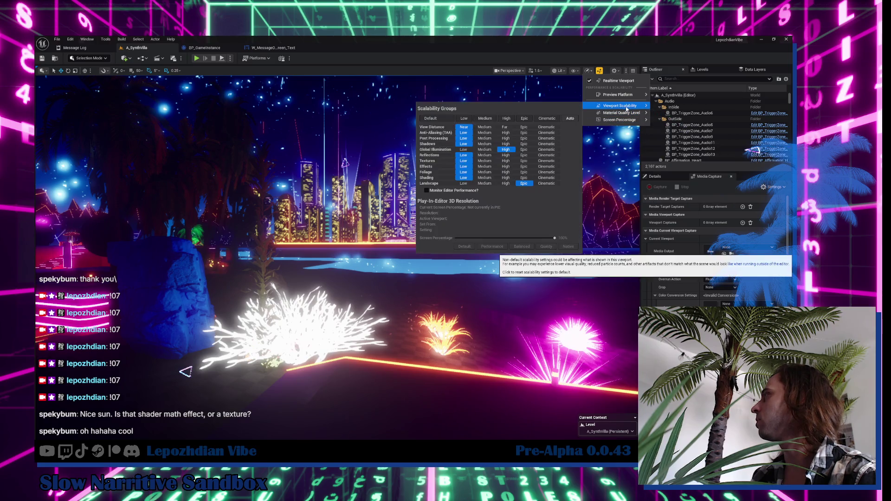
{"action": "left_click", "coordinate": [525, 119]}
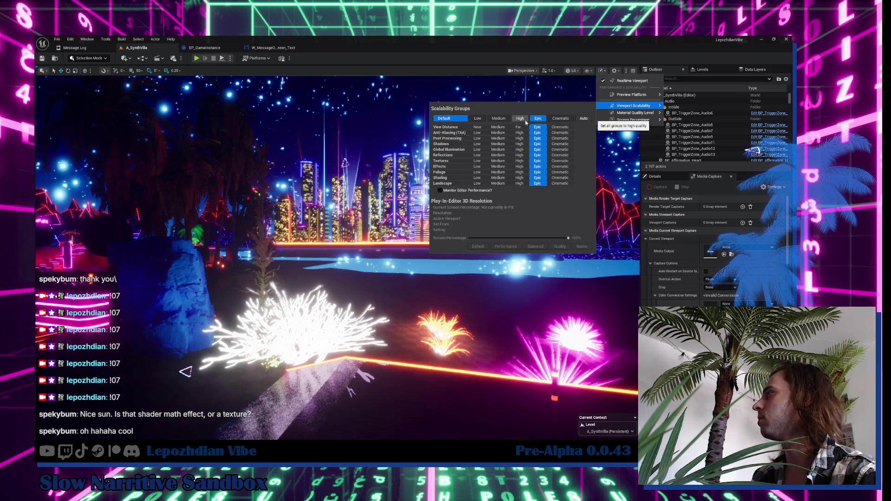
Fly along the neon path to the skyline over water, then start Play-In-Editor.
{"action": "left_click_drag", "start_coordinate": [338, 257], "coordinate": [302, 241]}
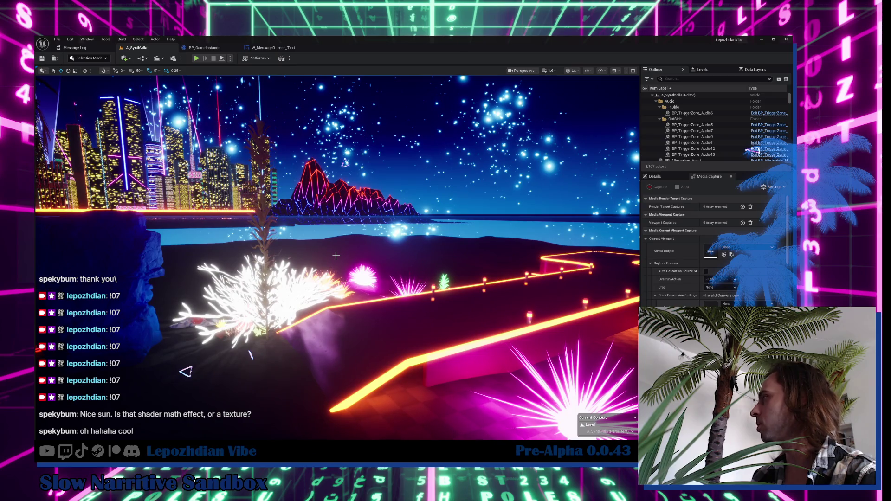
{"action": "mouse_move", "coordinate": [336, 256]}
{"action": "left_mouse_down"}
{"action": "mouse_move", "coordinate": [320, 246]}
{"action": "mouse_move", "coordinate": [264, 246]}
{"action": "mouse_move", "coordinate": [283, 232]}
{"action": "mouse_move", "coordinate": [323, 237]}
{"action": "mouse_move", "coordinate": [294, 237]}
{"action": "mouse_move", "coordinate": [301, 281]}
{"action": "left_mouse_up"}
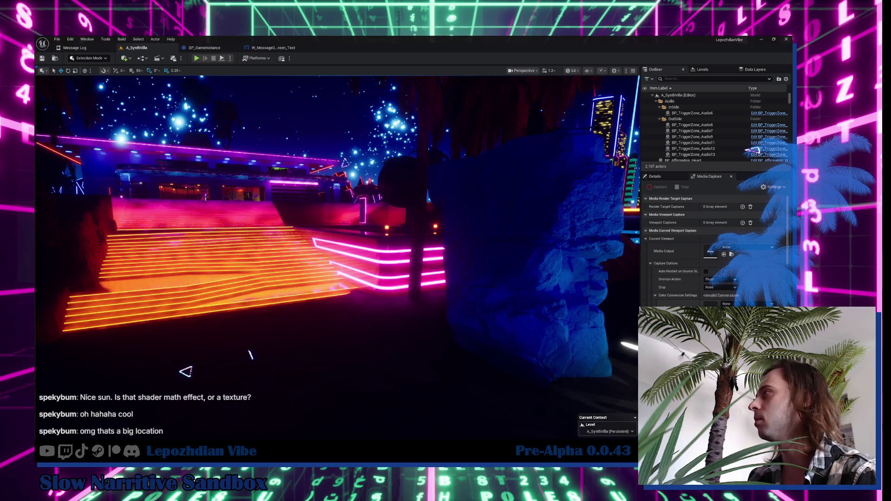
{"action": "left_click_drag", "start_coordinate": [251, 355], "coordinate": [249, 354]}
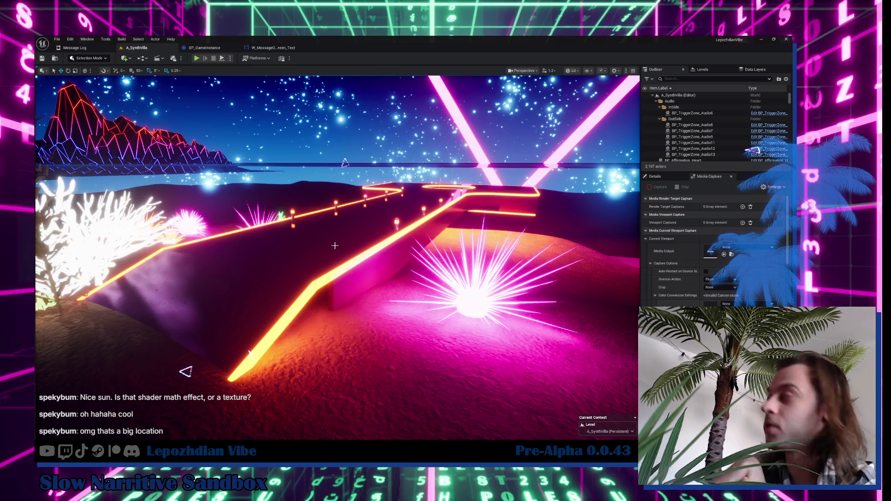
{"action": "left_click_drag", "start_coordinate": [250, 355], "coordinate": [250, 355]}
{"action": "scroll", "coordinate": [251, 355], "scroll_direction": "up", "scroll_amount": 2}
{"action": "left_click_drag", "start_coordinate": [329, 238], "coordinate": [295, 240]}
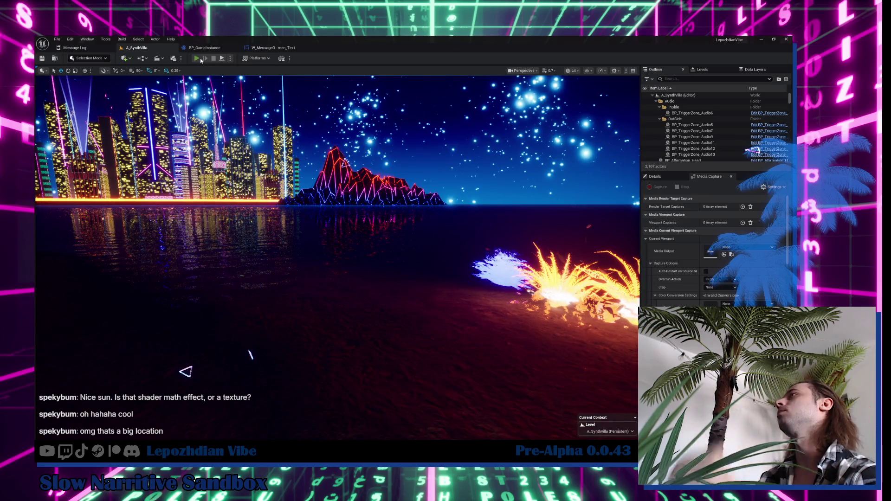
{"action": "key", "text": "alt+p"}
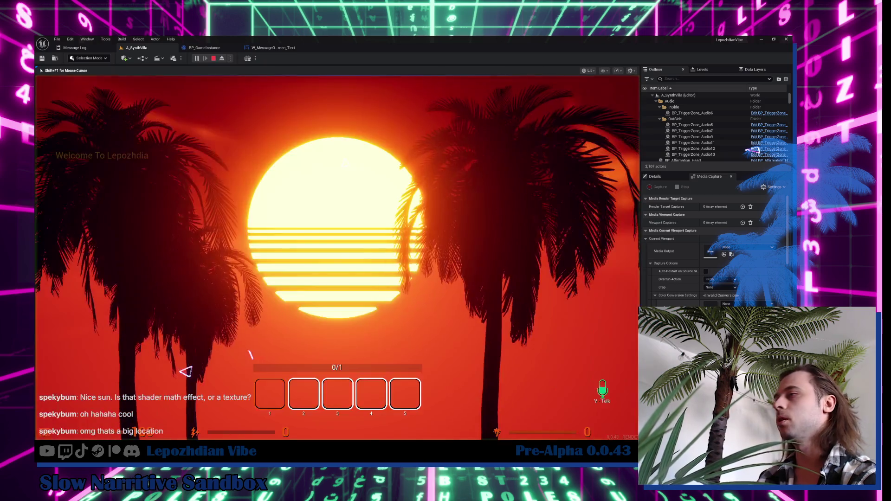
Raise All Graphics from Low through Medium to High in the in-game settings.
{"action": "key", "text": "Tab"}
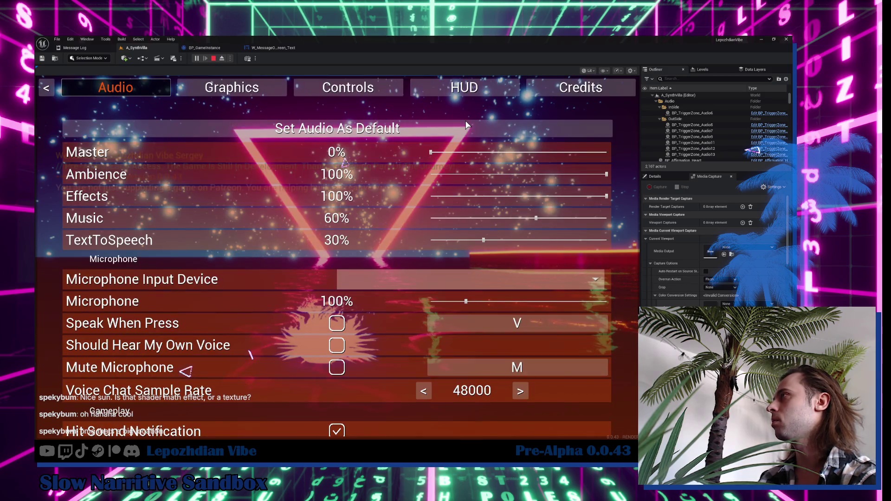
{"action": "left_click", "coordinate": [277, 86]}
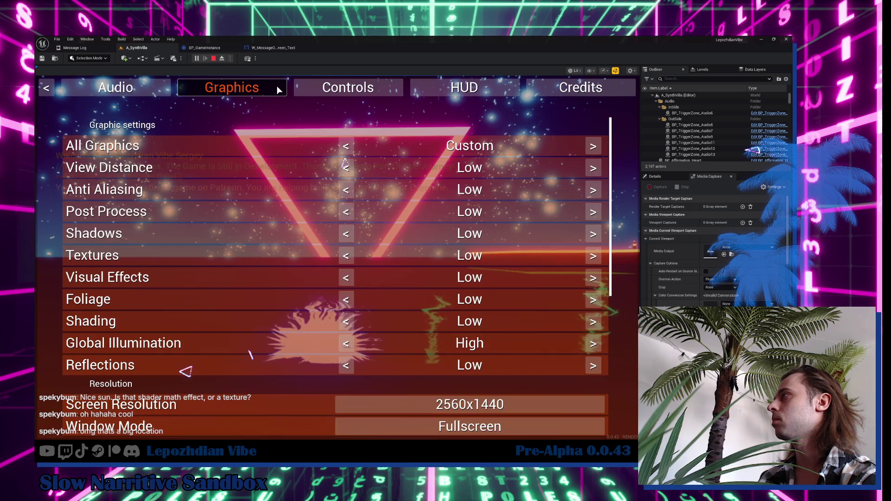
{"action": "left_click", "coordinate": [591, 147]}
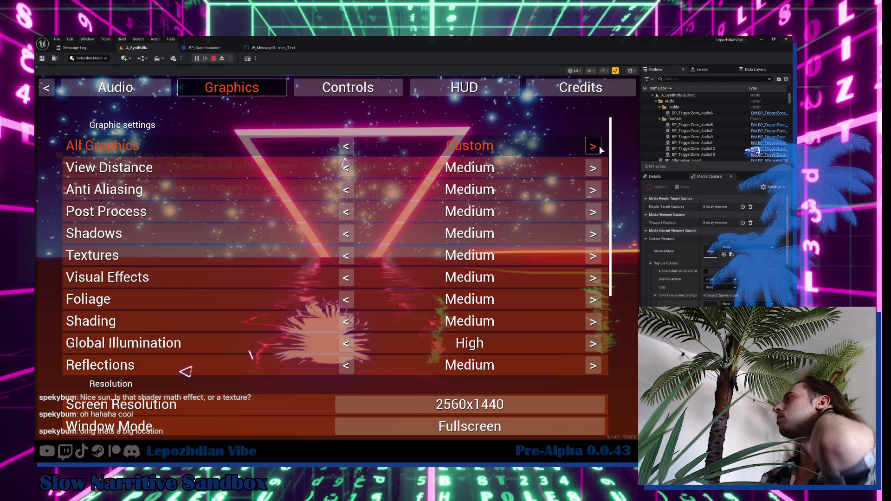
{"action": "left_click", "coordinate": [598, 148]}
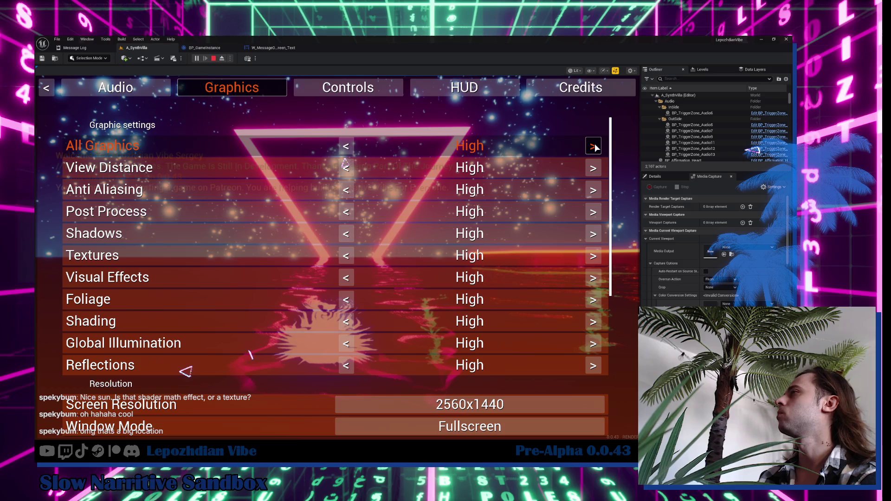
{"action": "key", "text": "Escape"}
{"action": "key", "text": "Escape"}
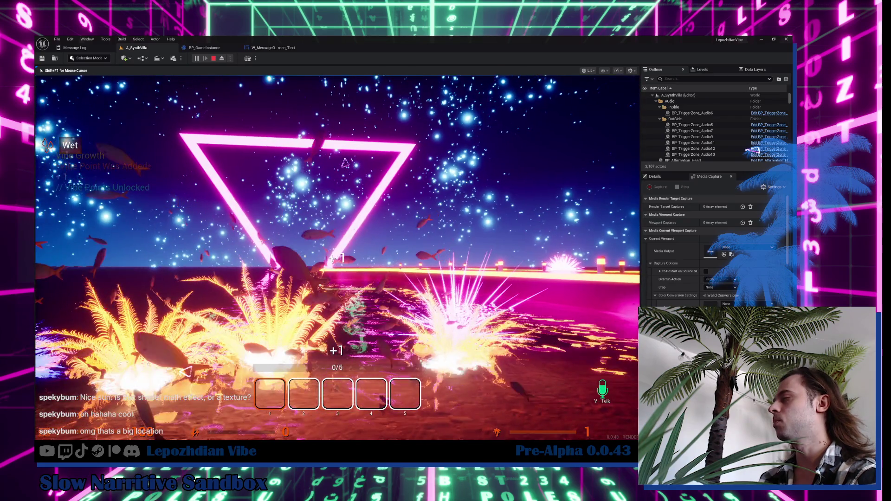
Flip through the in-game menu pages, close it, and stop the play session.
{"action": "key", "text": "Tab"}
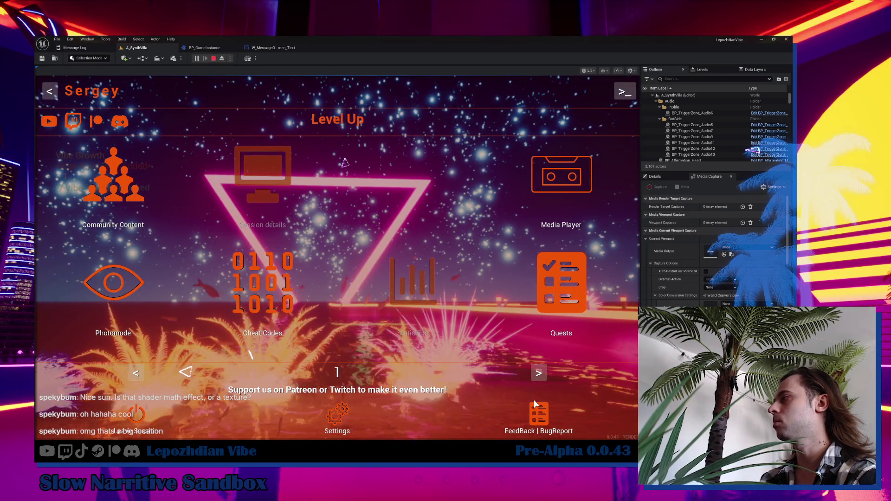
{"action": "left_click", "coordinate": [543, 372]}
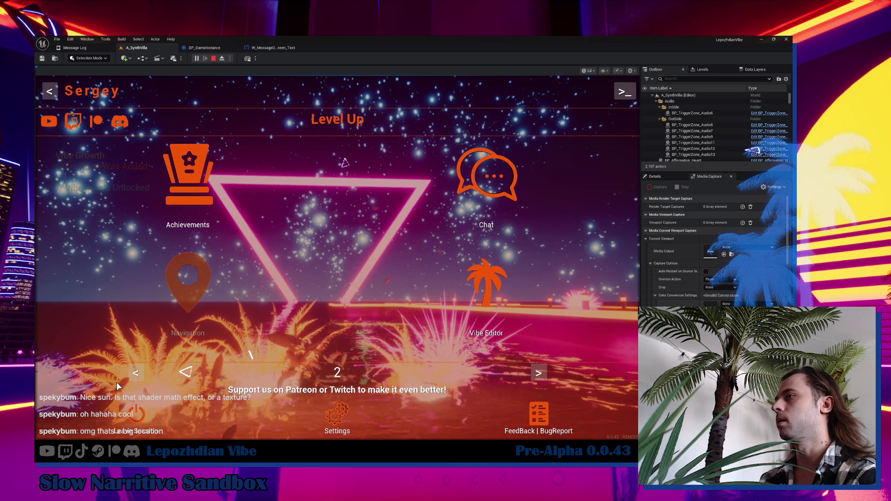
{"action": "left_click", "coordinate": [135, 373]}
{"action": "key", "text": "Tab"}
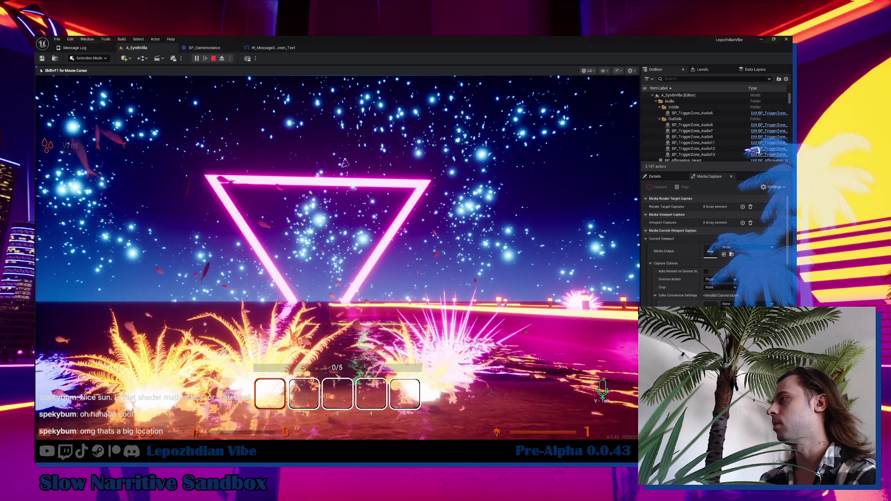
{"action": "key", "text": "Escape"}
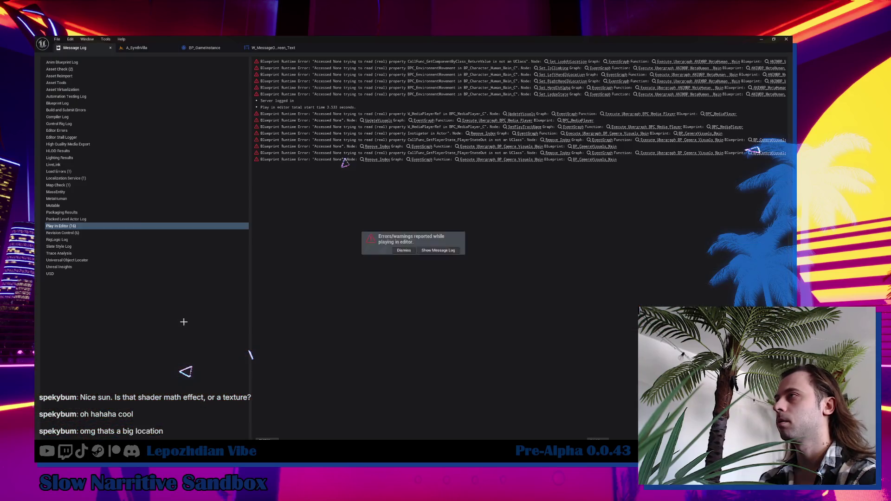
Search assets for 'atmosp', drop BP_AtmosphereChanger on the sand, and play the level again.
{"action": "left_click", "coordinate": [137, 47]}
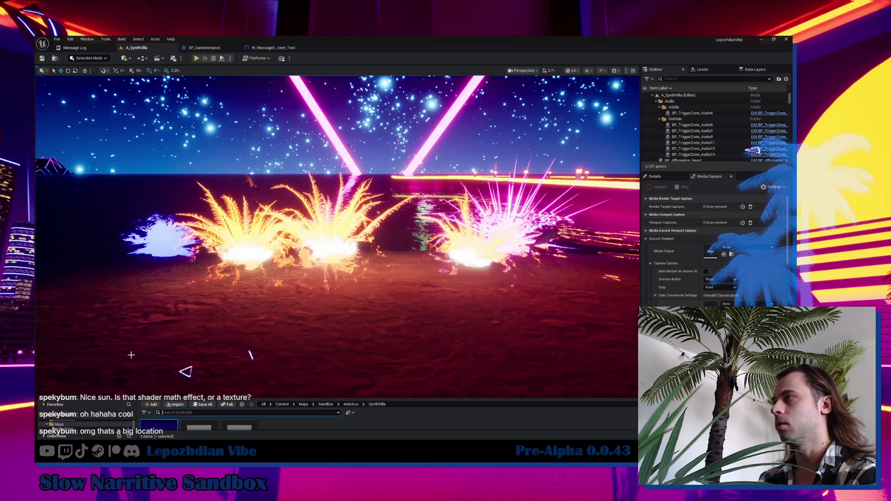
{"action": "key", "text": "ctrl+space"}
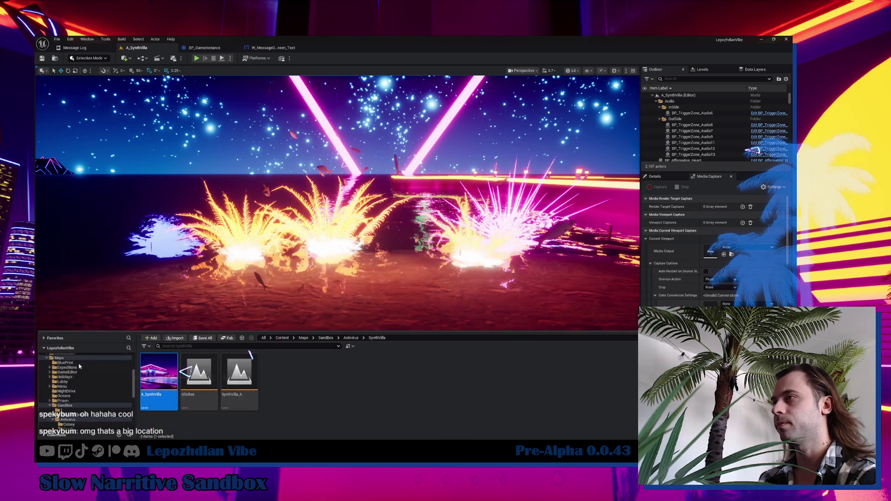
{"action": "left_click", "coordinate": [58, 361]}
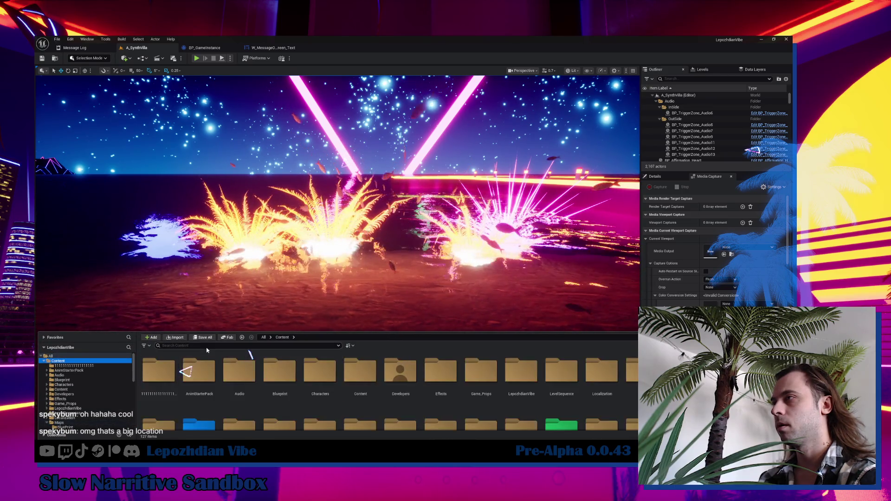
{"action": "left_click", "coordinate": [206, 346]}
{"action": "type", "text": "atm"}
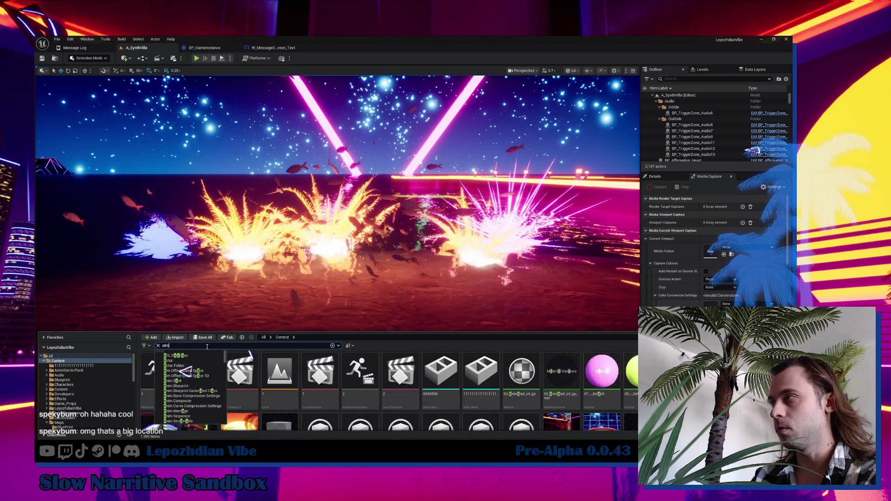
{"action": "type", "text": "ospher"}
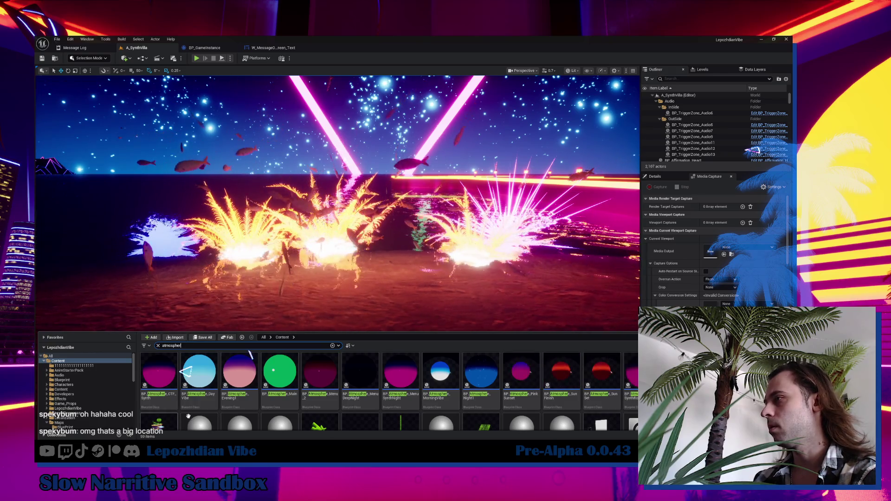
{"action": "left_click_drag", "start_coordinate": [441, 281], "coordinate": [448, 299]}
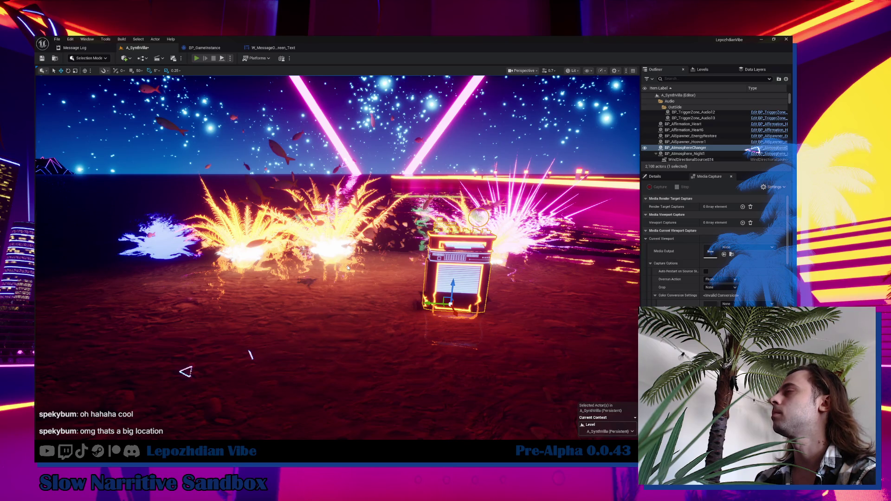
{"action": "key", "text": "alt+p"}
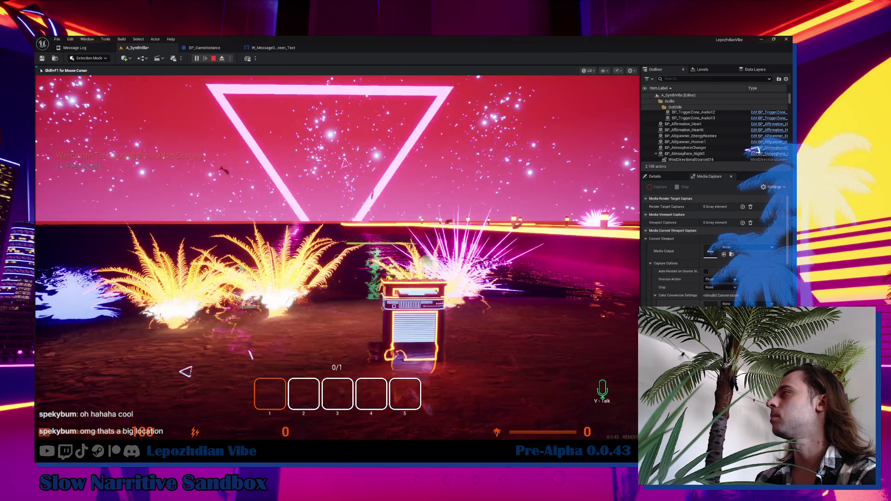
Walk to the jukebox and enable the Infinite Energy cheat code.
{"action": "key", "text": "w"}
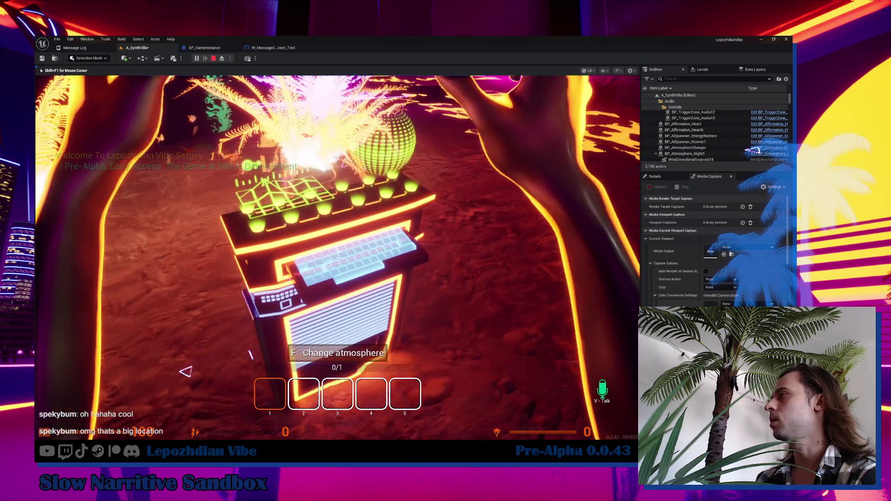
{"action": "key", "text": "f"}
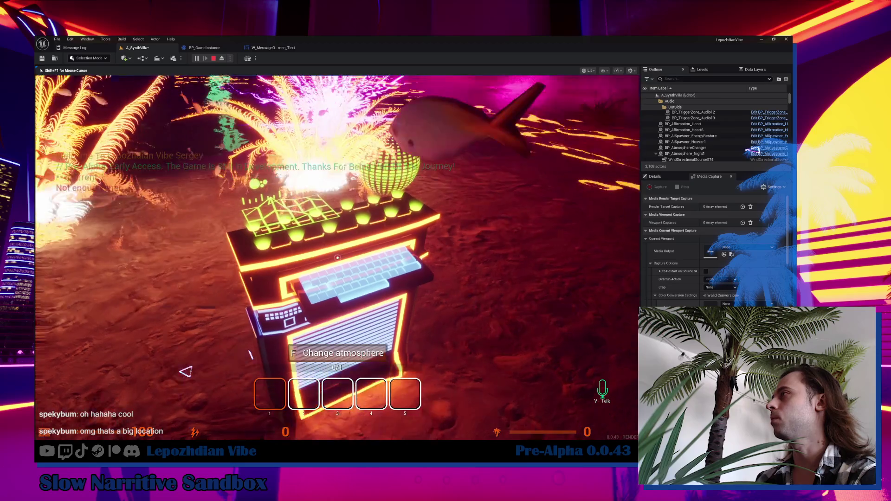
{"action": "key", "text": "Tab"}
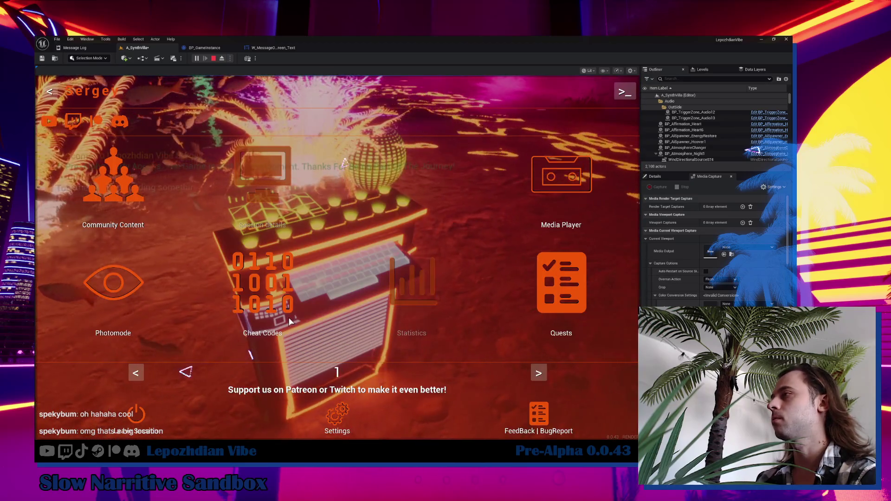
{"action": "left_click", "coordinate": [262, 283]}
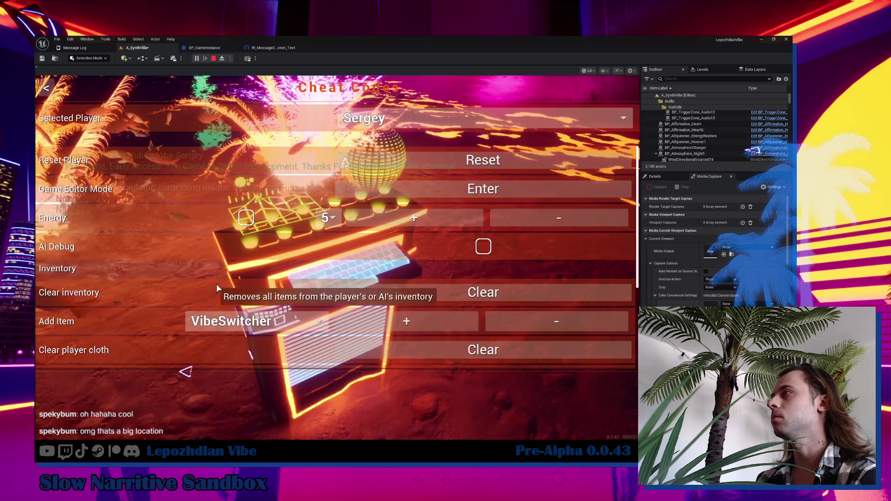
{"action": "left_click", "coordinate": [246, 217]}
{"action": "key", "text": "Escape"}
Use the jukebox to switch the sky to pink daylight, then reopen the in-game menu.
{"action": "key", "text": "Tab"}
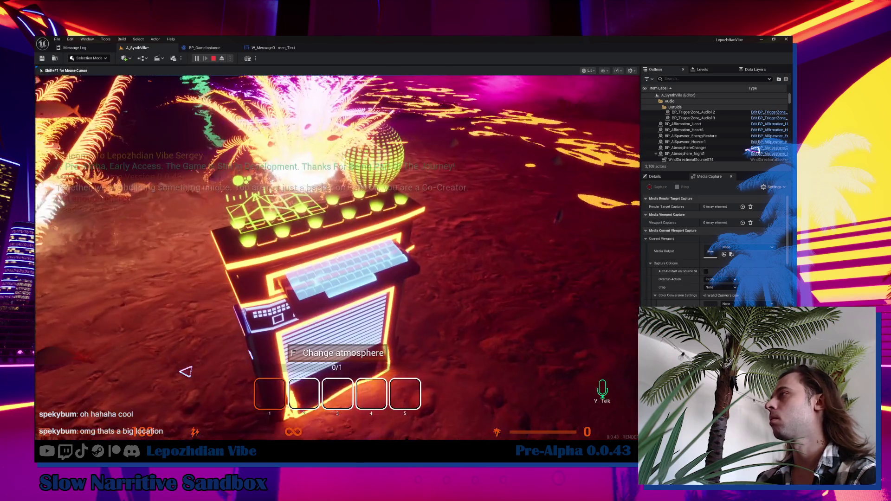
{"action": "key", "text": "f"}
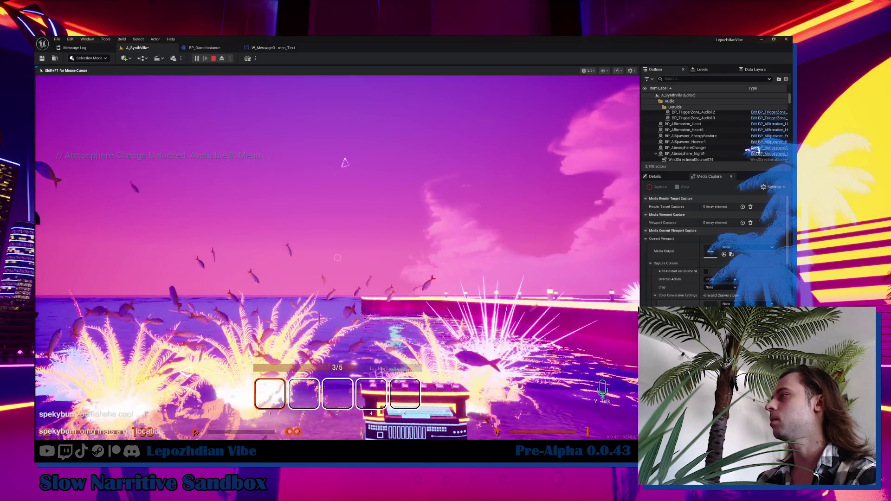
{"action": "key", "text": "Tab"}
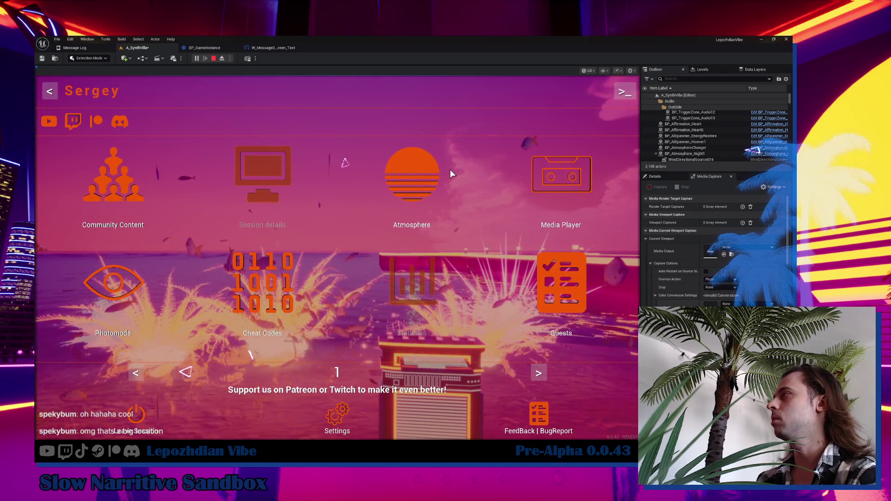
Try the SunSet, SynthRoad and Winter atmosphere presets, then settle on Night1.
{"action": "left_click", "coordinate": [404, 186]}
{"action": "left_click", "coordinate": [239, 232]}
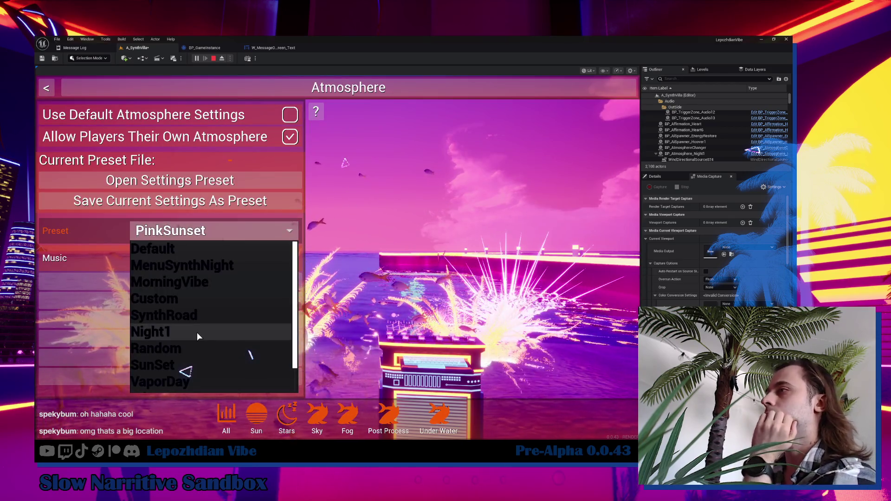
{"action": "left_click", "coordinate": [197, 361]}
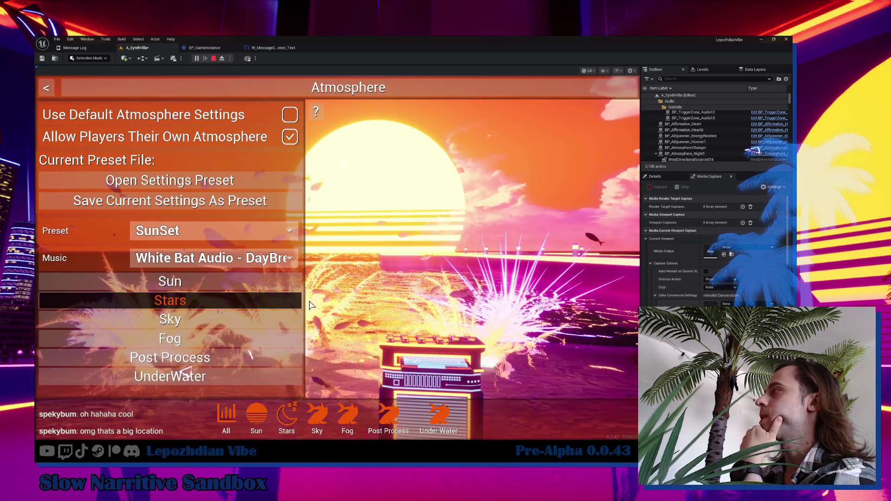
{"action": "left_click", "coordinate": [188, 230]}
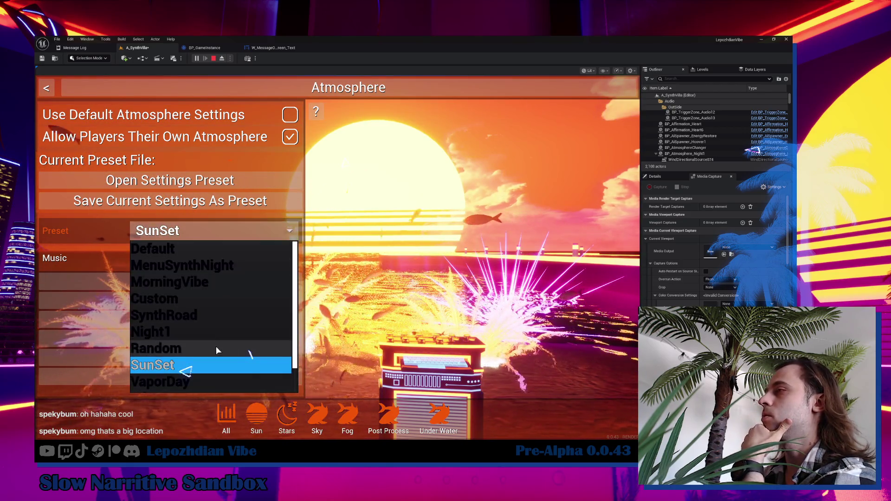
{"action": "scroll", "coordinate": [216, 347], "scroll_direction": "down", "scroll_amount": 1}
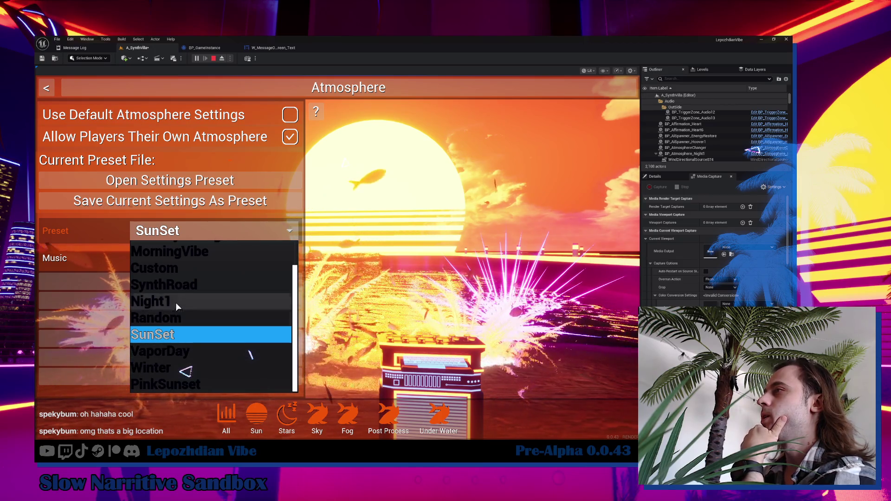
{"action": "left_click", "coordinate": [184, 289]}
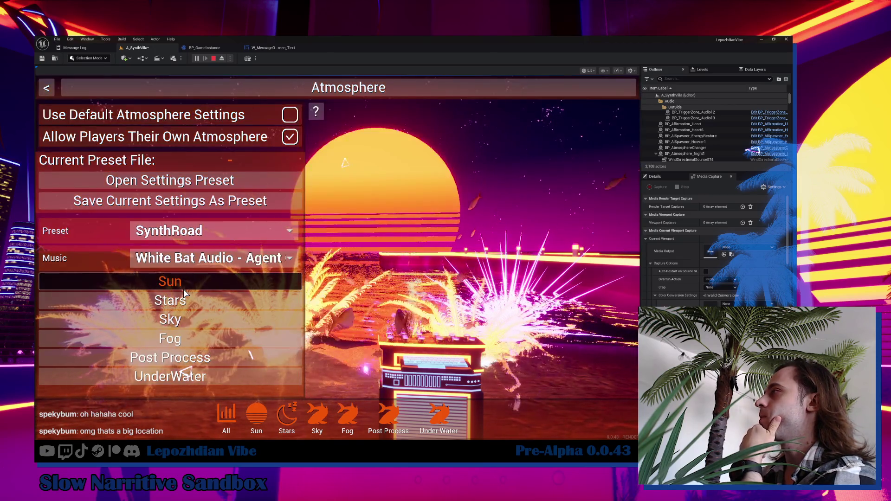
{"action": "left_click", "coordinate": [195, 231]}
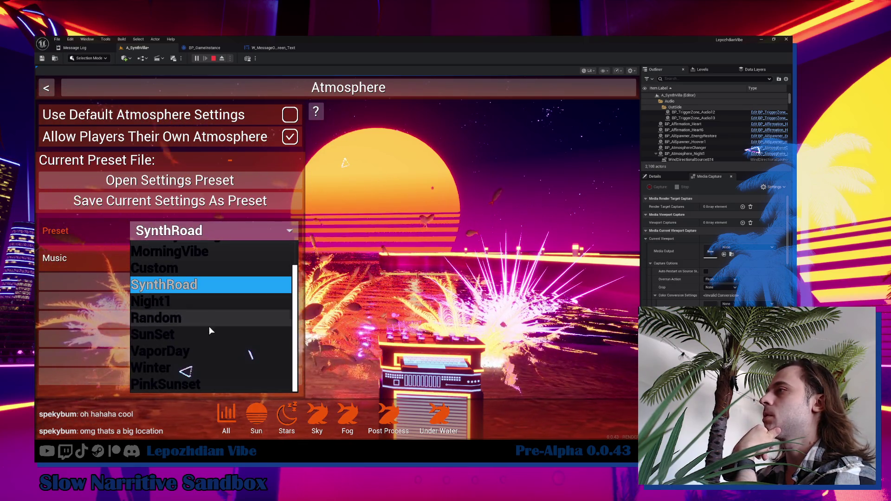
{"action": "left_click", "coordinate": [204, 370]}
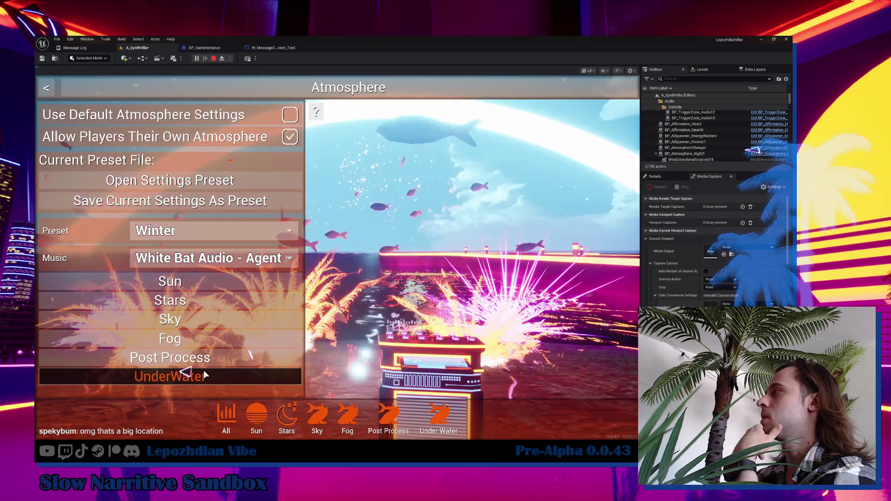
{"action": "left_click", "coordinate": [221, 235]}
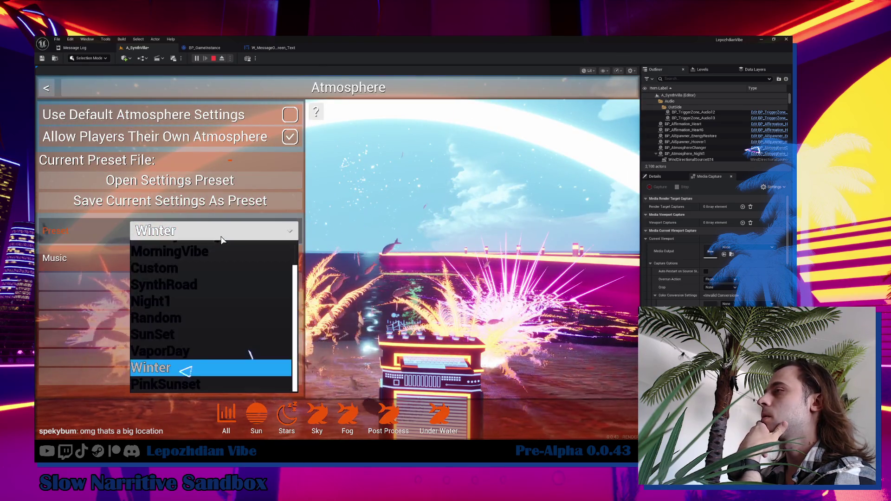
{"action": "left_click", "coordinate": [185, 313]}
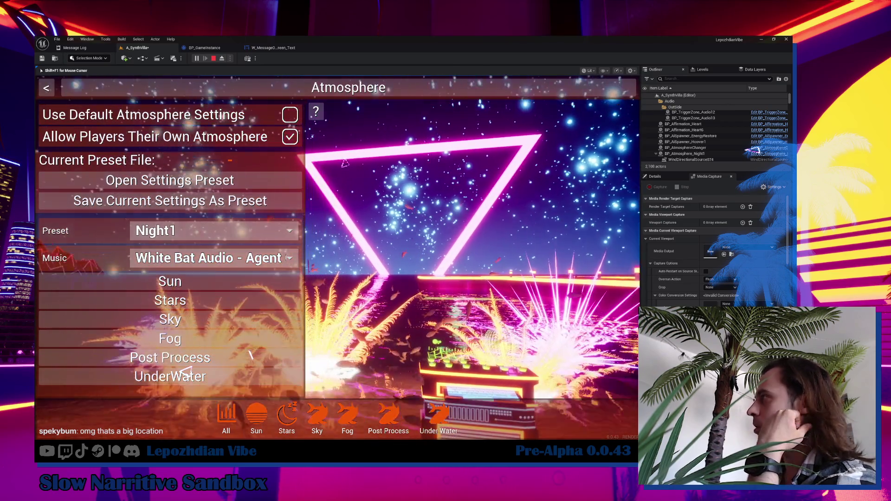
Cycle the sun shape through ring, triangle and square to vertical light beams (Sun Type 5).
{"action": "left_click", "coordinate": [205, 285]}
{"action": "left_click", "coordinate": [286, 390]}
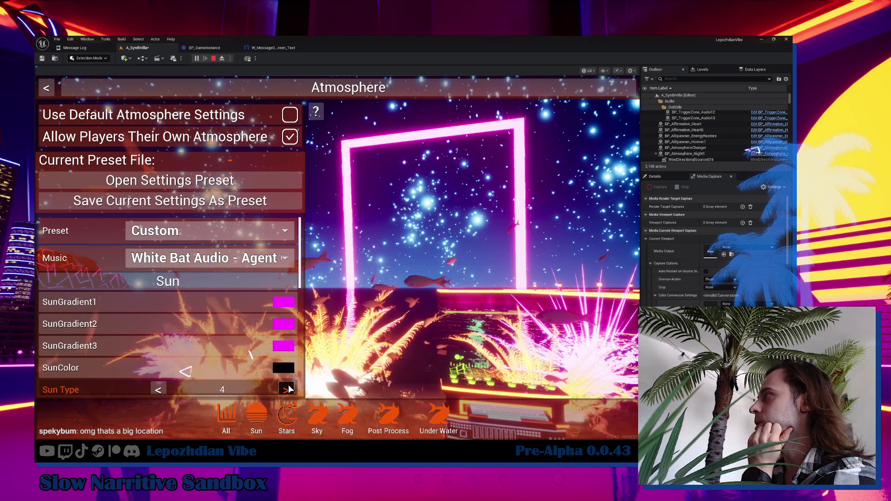
{"action": "left_click", "coordinate": [286, 390]}
{"action": "left_click", "coordinate": [286, 389]}
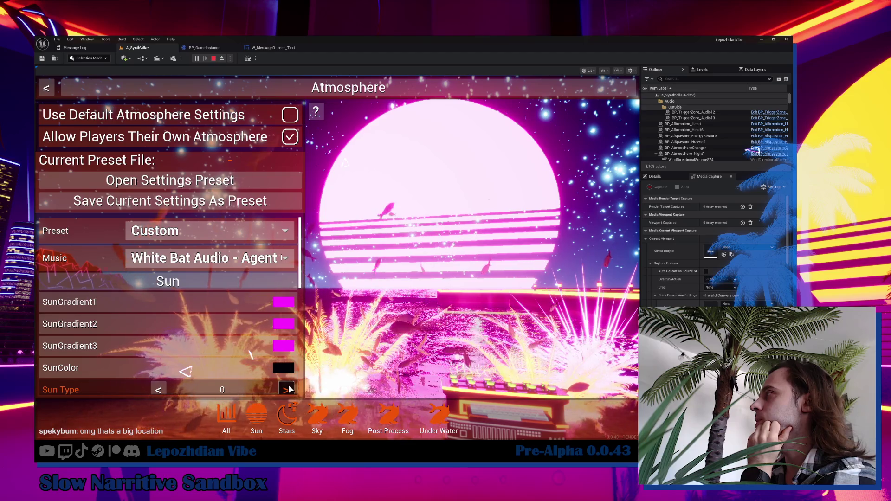
{"action": "left_click", "coordinate": [285, 390]}
{"action": "left_click", "coordinate": [286, 390]}
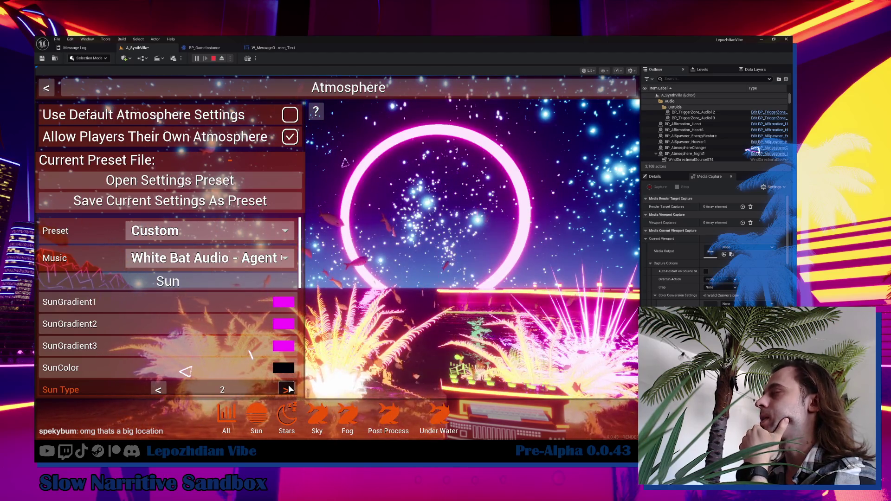
{"action": "left_click", "coordinate": [286, 390]}
{"action": "left_click", "coordinate": [286, 390]}
{"action": "left_click", "coordinate": [287, 390]}
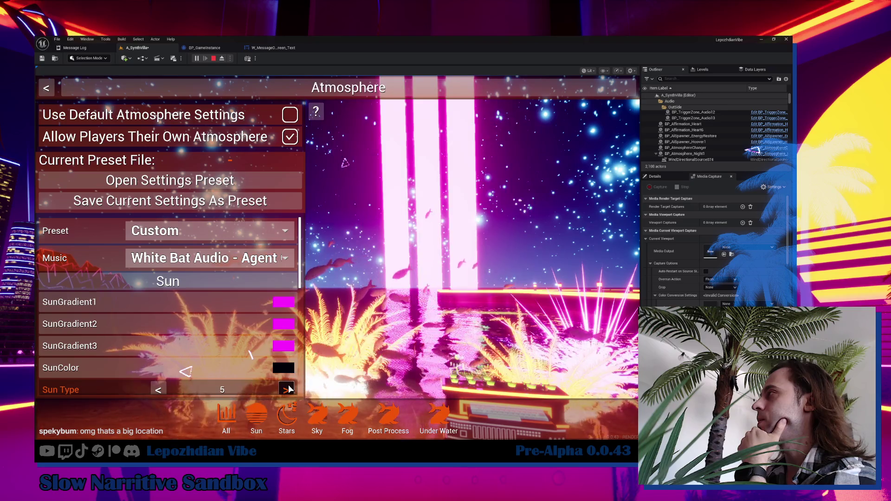
{"action": "scroll", "coordinate": [242, 355], "scroll_direction": "down", "scroll_amount": 3}
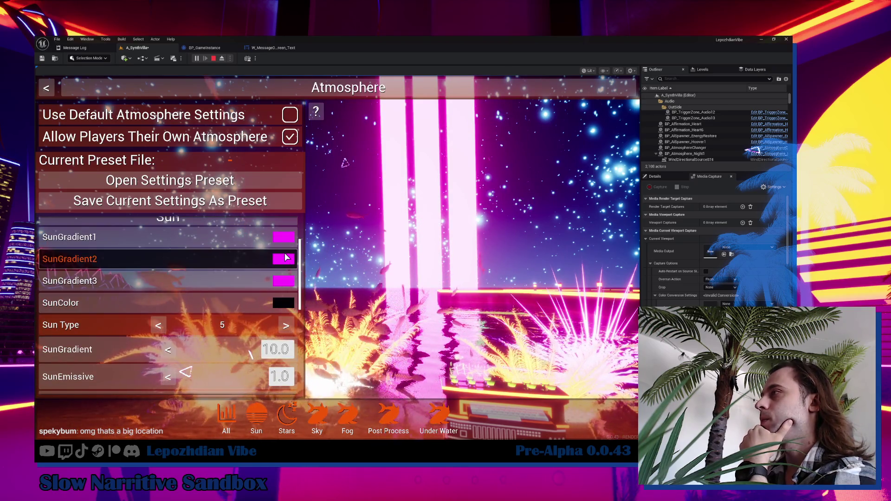
Color SunGradient1 orange, SunGradient2 blue and SunGradient3 green.
{"action": "left_click", "coordinate": [283, 259]}
{"action": "left_click", "coordinate": [476, 183]}
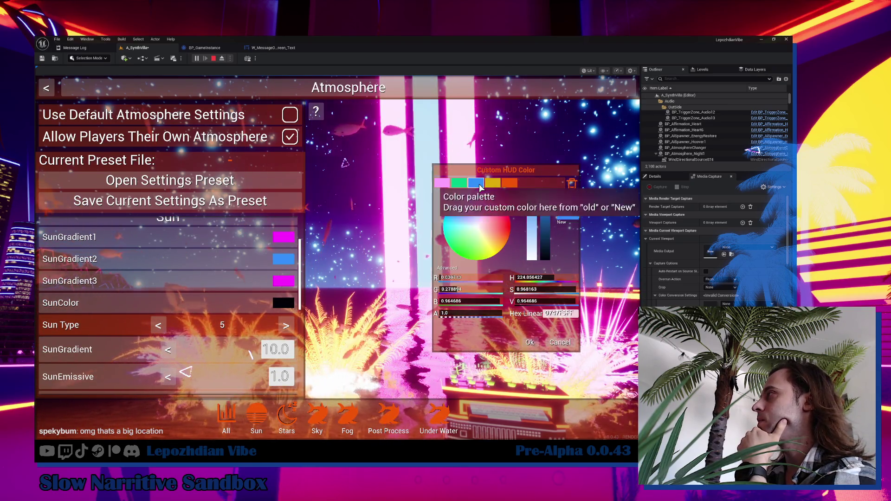
{"action": "left_click", "coordinate": [530, 342]}
{"action": "left_click", "coordinate": [287, 245]}
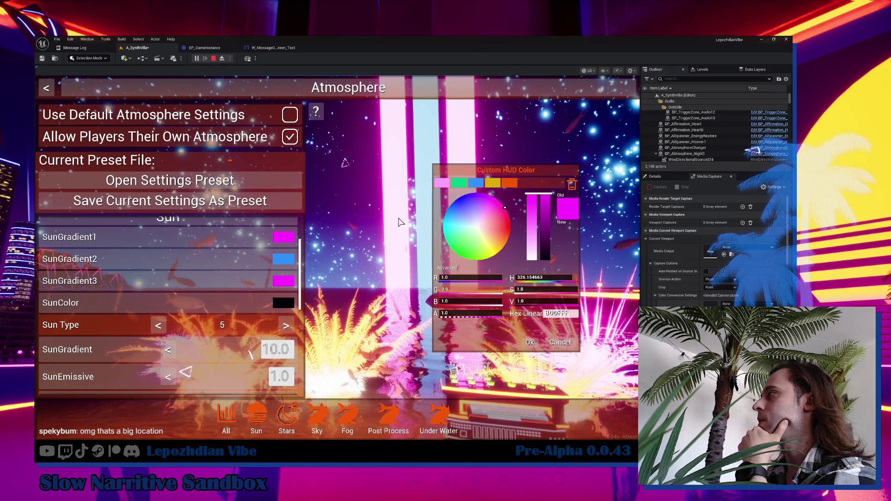
{"action": "left_click", "coordinate": [509, 183]}
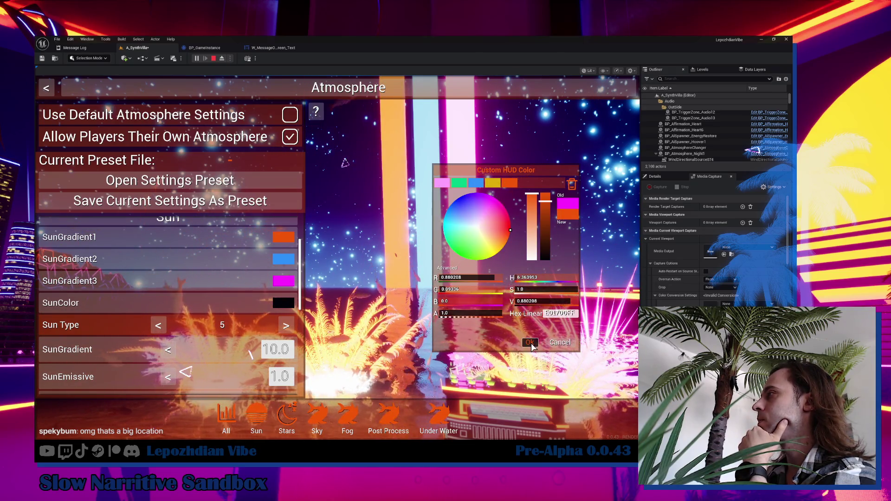
{"action": "left_click", "coordinate": [534, 342]}
{"action": "left_click", "coordinate": [292, 284]}
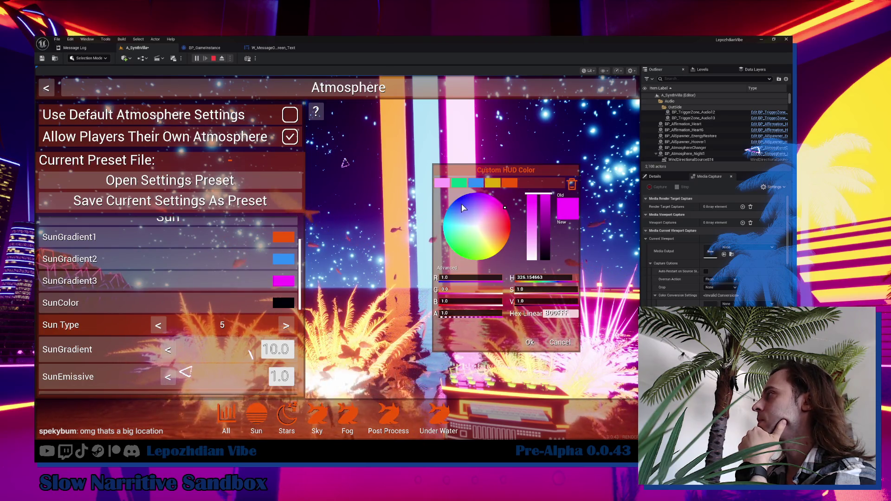
{"action": "left_click", "coordinate": [459, 183]}
{"action": "left_click", "coordinate": [536, 345]}
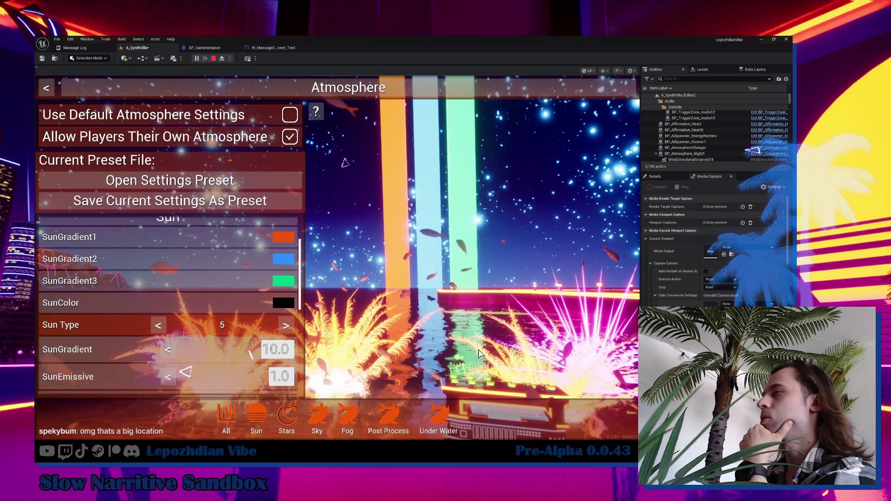
Lower SunEmissive to 0.881746, set SunScale to 4.603862, and return to gameplay.
{"action": "scroll", "coordinate": [188, 349], "scroll_direction": "down", "scroll_amount": 1}
{"action": "mouse_move", "coordinate": [252, 355]}
{"action": "left_mouse_down"}
{"action": "mouse_move", "coordinate": [271, 355]}
{"action": "mouse_move", "coordinate": [250, 355]}
{"action": "left_mouse_up"}
{"action": "scroll", "coordinate": [198, 361], "scroll_direction": "down", "scroll_amount": 1}
{"action": "scroll", "coordinate": [198, 360], "scroll_direction": "down", "scroll_amount": 1}
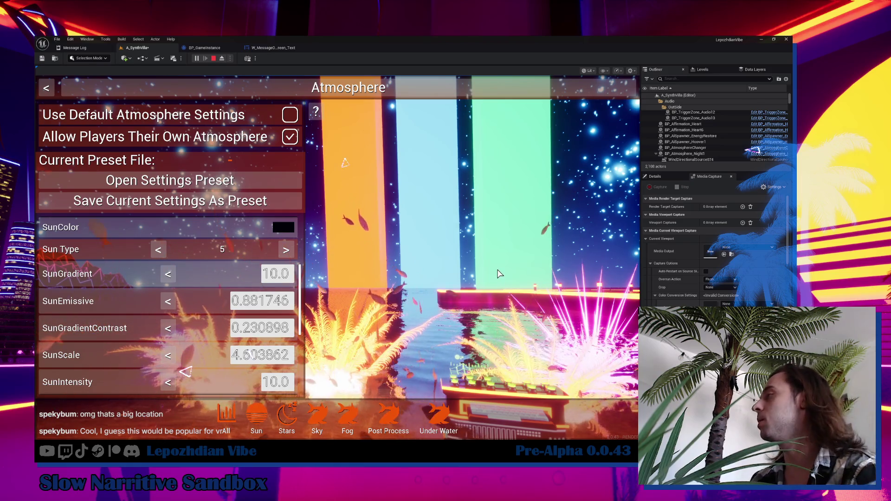
{"action": "key", "text": "Escape"}
{"action": "key", "text": "Escape"}
{"action": "key", "text": "w"}
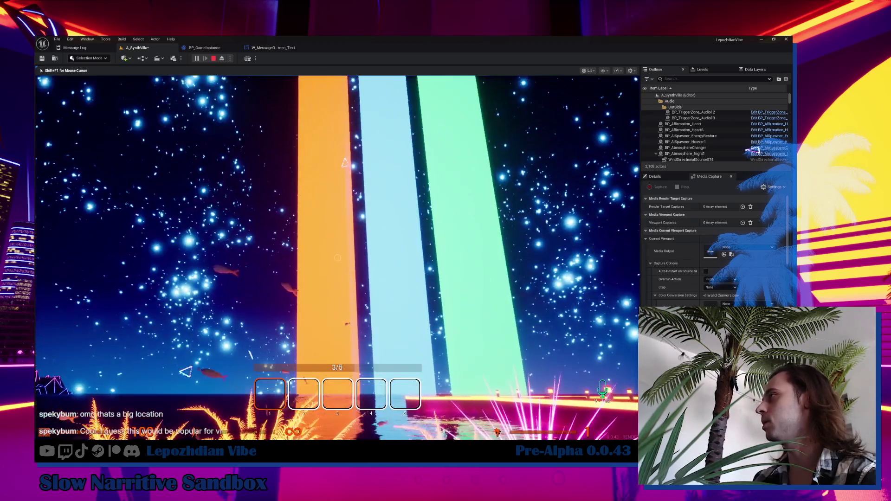
Set the sky's SkyGradient1 color to a dark red.
{"action": "key", "text": "Escape"}
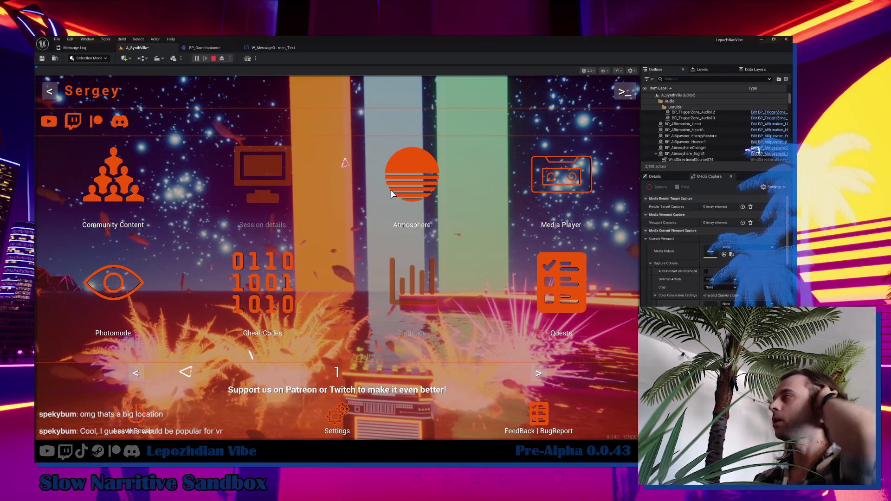
{"action": "left_click", "coordinate": [422, 185]}
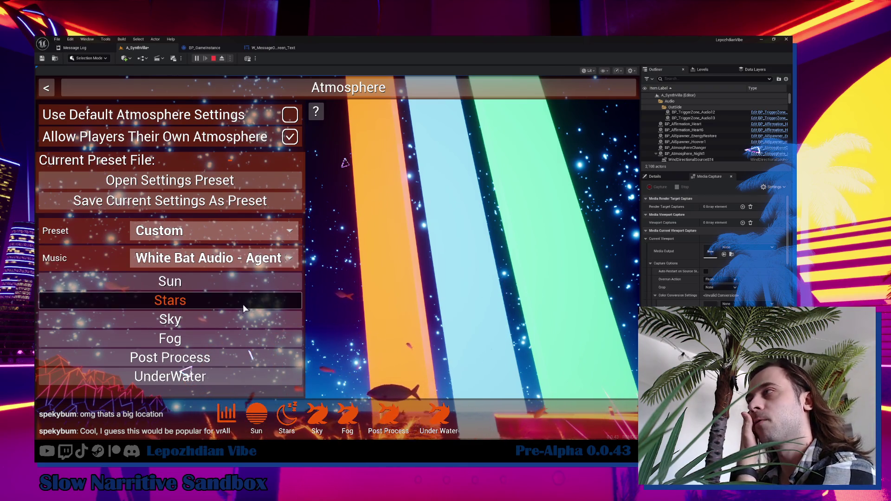
{"action": "left_click", "coordinate": [240, 319]}
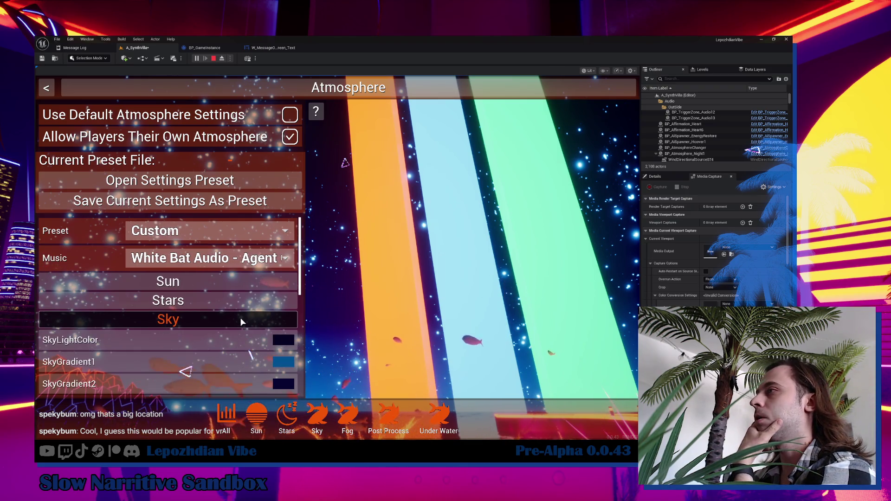
{"action": "left_click", "coordinate": [284, 362]}
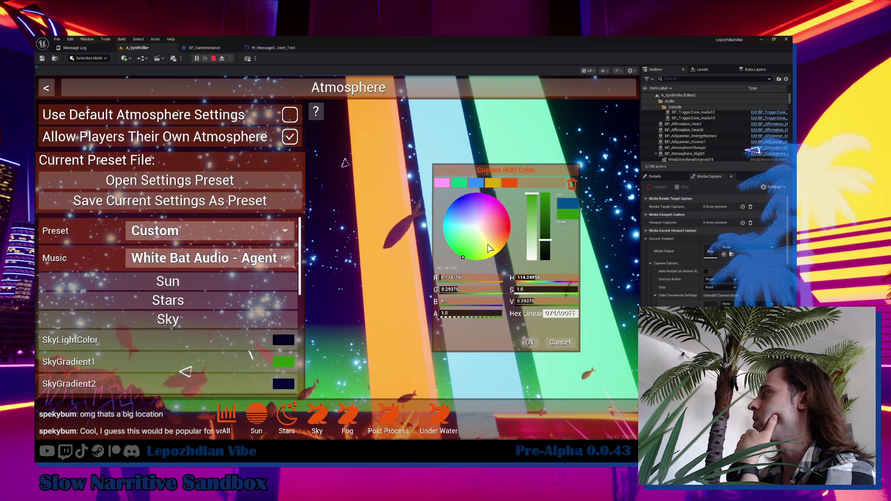
{"action": "left_click", "coordinate": [506, 226]}
{"action": "left_click", "coordinate": [529, 342]}
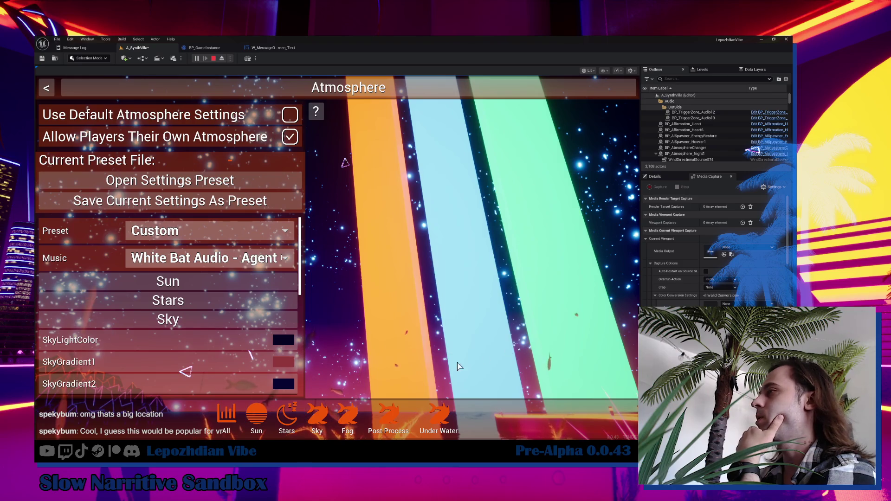
Raise Post Process BloomIntensity from 2.5 to 6.360547 and resume the game.
{"action": "key", "text": "Escape"}
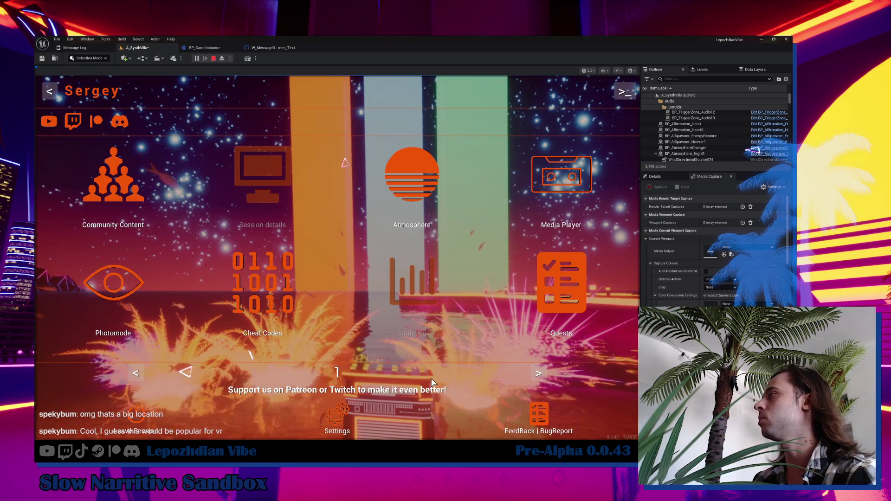
{"action": "key", "text": "Escape"}
{"action": "key", "text": "Escape"}
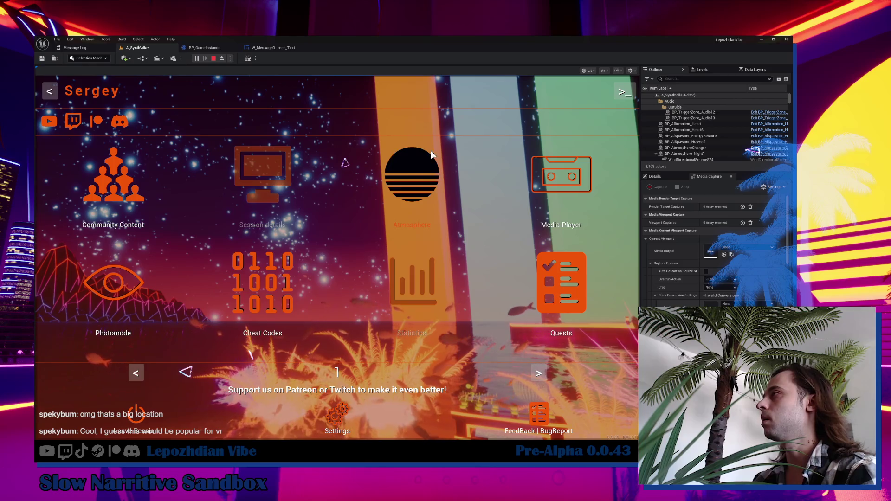
{"action": "left_click", "coordinate": [410, 173]}
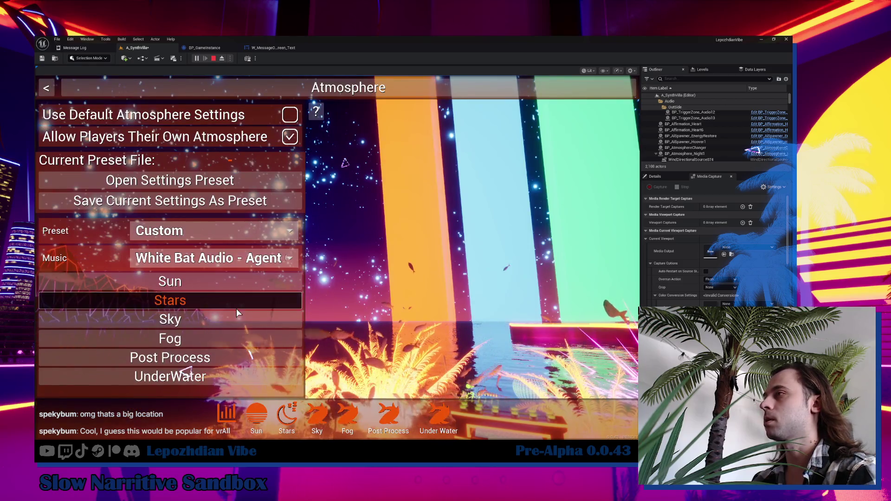
{"action": "left_click", "coordinate": [226, 354]}
{"action": "scroll", "coordinate": [250, 340], "scroll_direction": "down", "scroll_amount": 2}
{"action": "scroll", "coordinate": [250, 343], "scroll_direction": "down", "scroll_amount": 4}
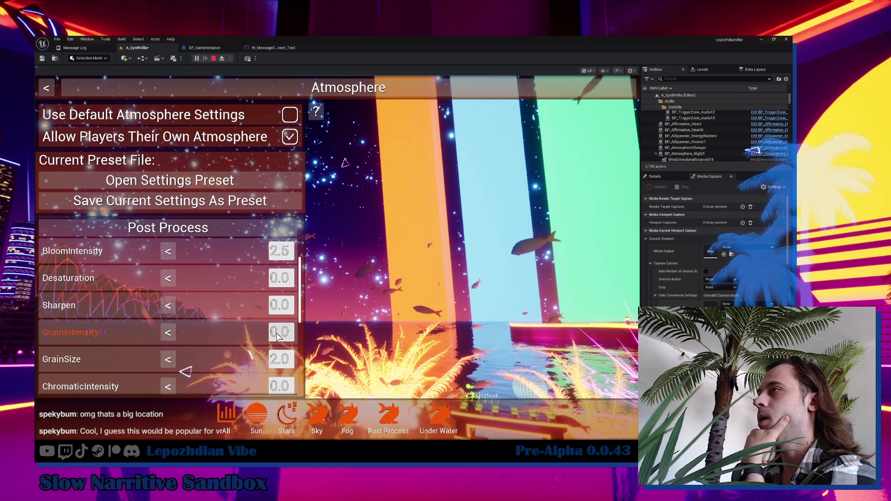
{"action": "scroll", "coordinate": [186, 371], "scroll_direction": "up", "scroll_amount": 3}
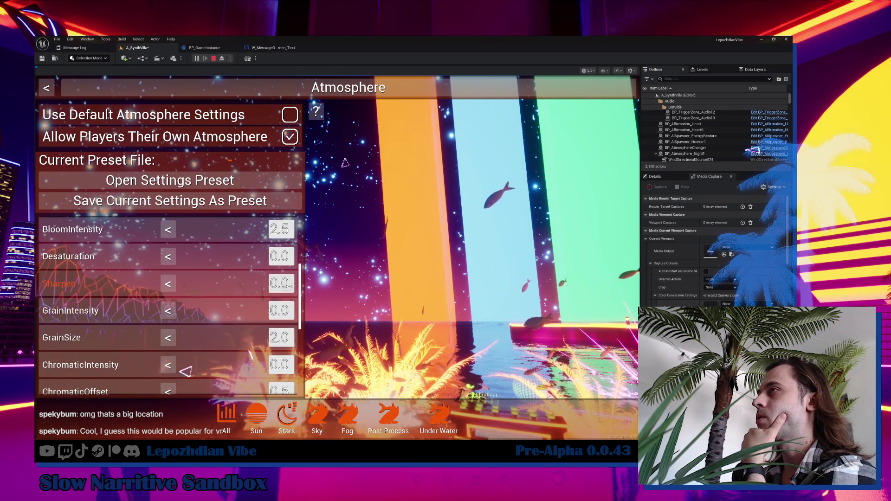
{"action": "key", "text": "Right"}
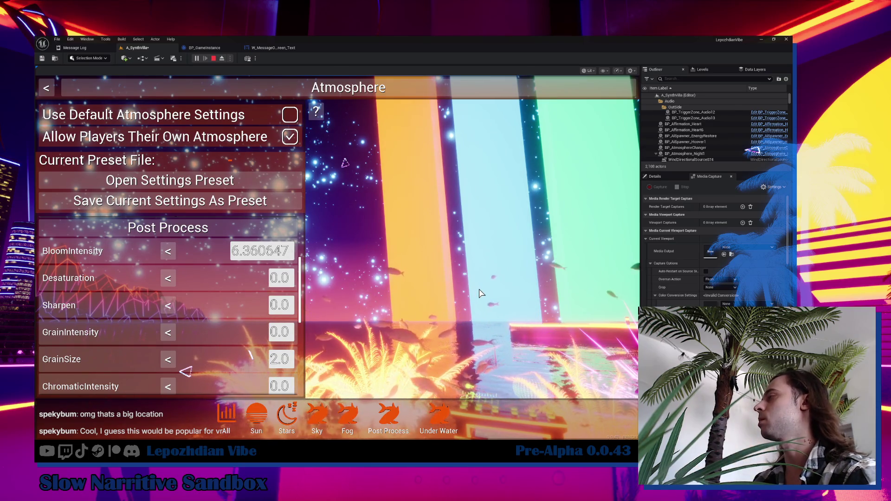
{"action": "key", "text": "Escape"}
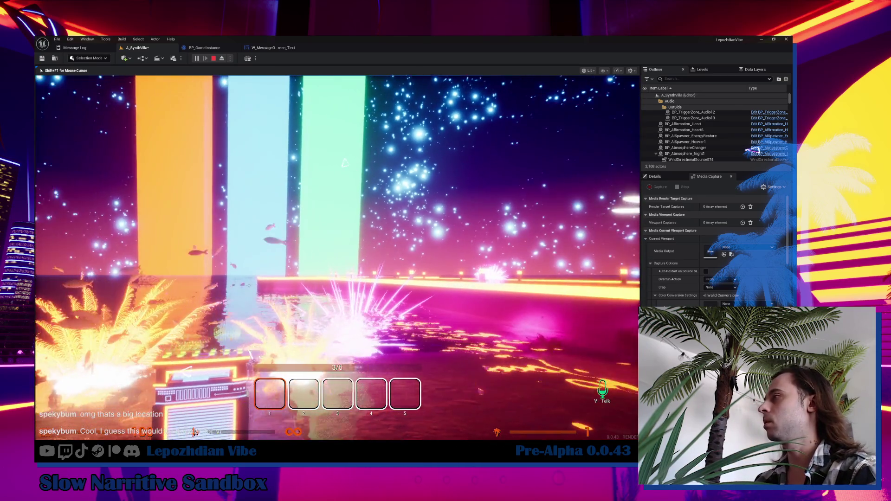
Walk past the blue rock, climb the neon stairs and approach the glowing portal.
{"action": "key", "text": "w"}
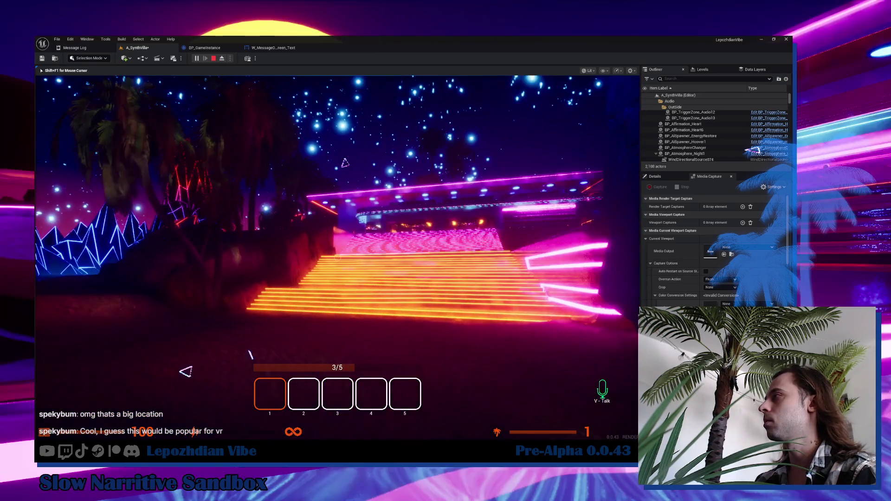
{"action": "key", "text": "w"}
{"action": "key", "text": "w"}
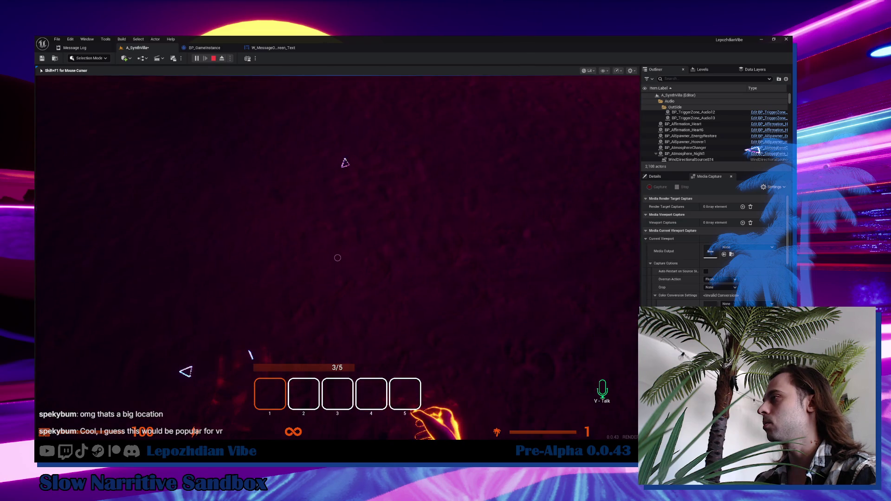
{"action": "key", "text": "w"}
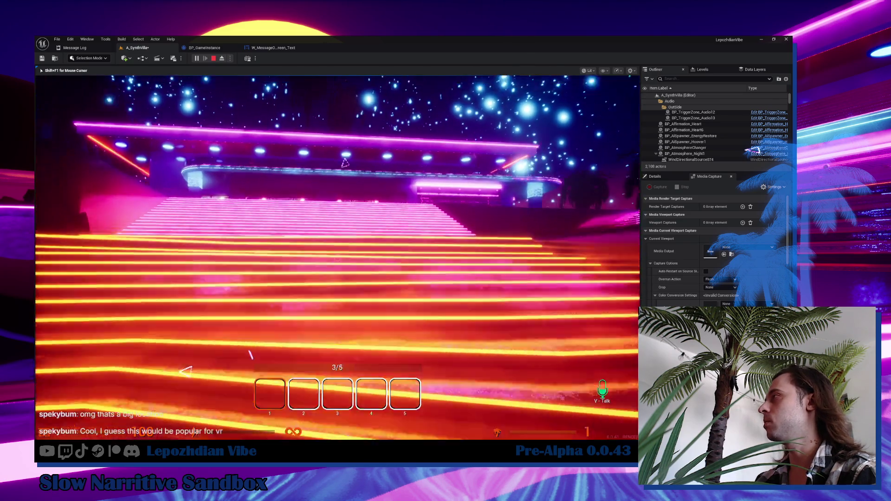
{"action": "key", "text": "w"}
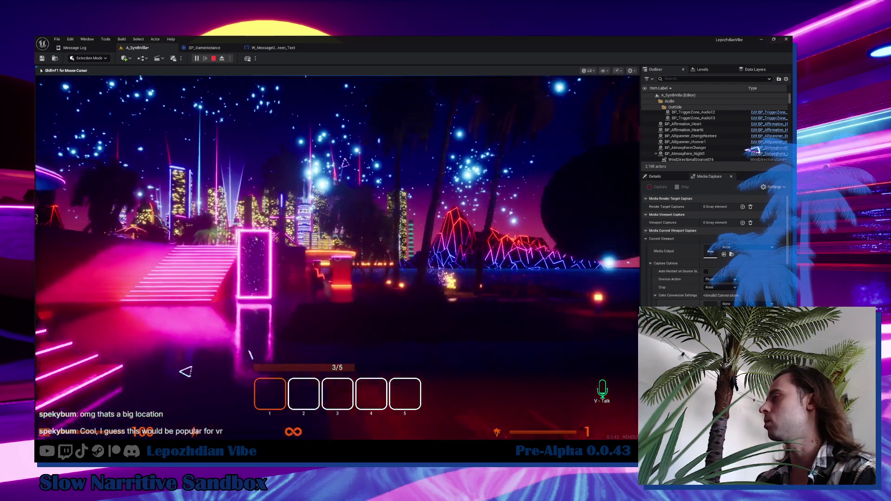
{"action": "key", "text": "w"}
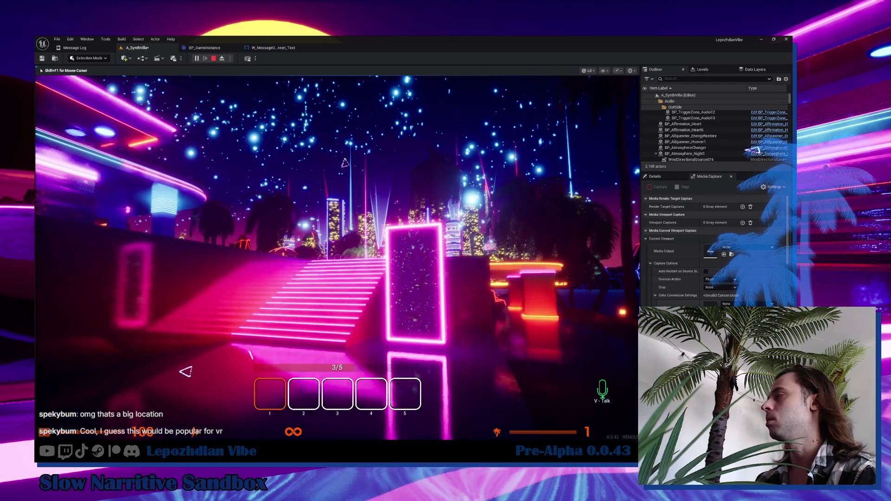
{"action": "key", "text": "w"}
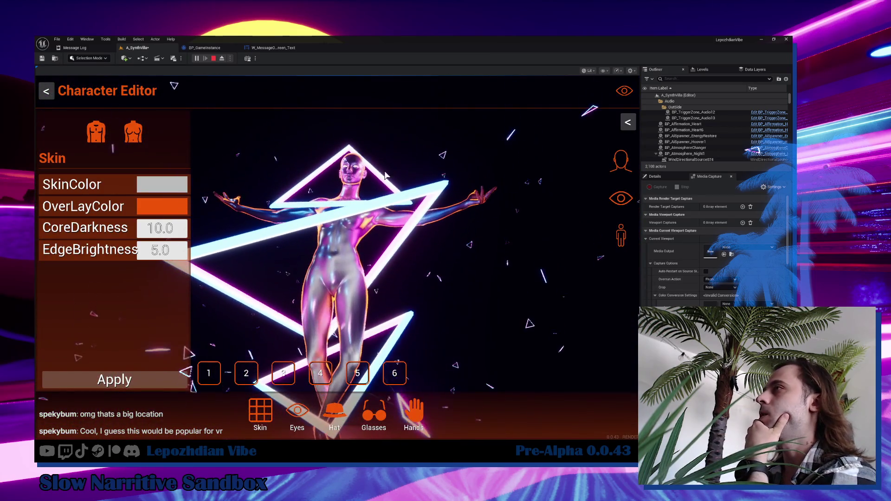
Give the male character the pointing pose, dark grey skin and the orange gear hat.
{"action": "left_click", "coordinate": [97, 133]}
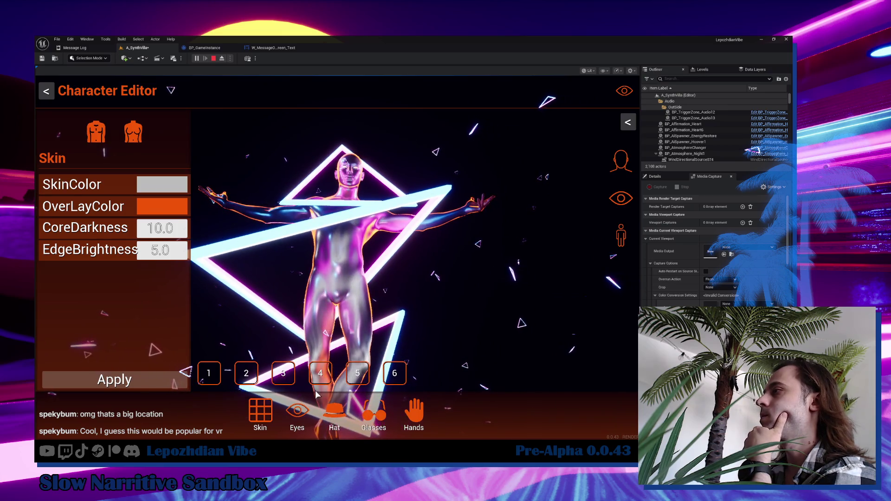
{"action": "left_click", "coordinate": [246, 374]}
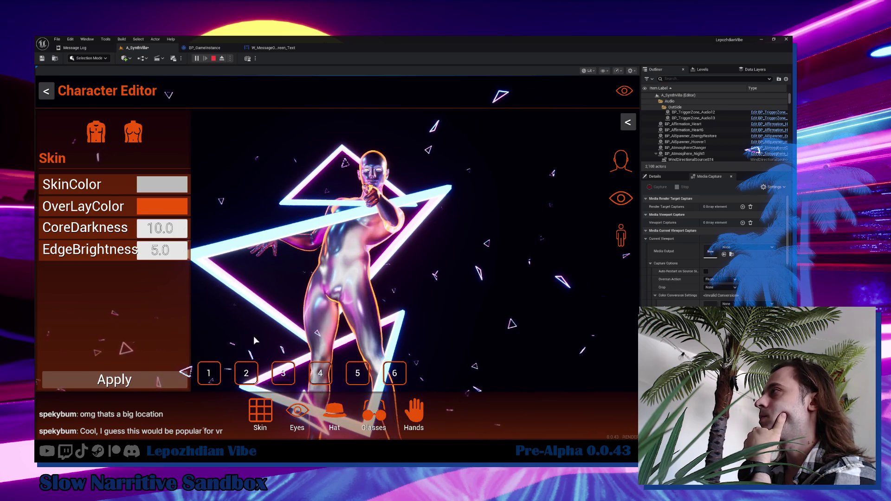
{"action": "left_click", "coordinate": [161, 184]}
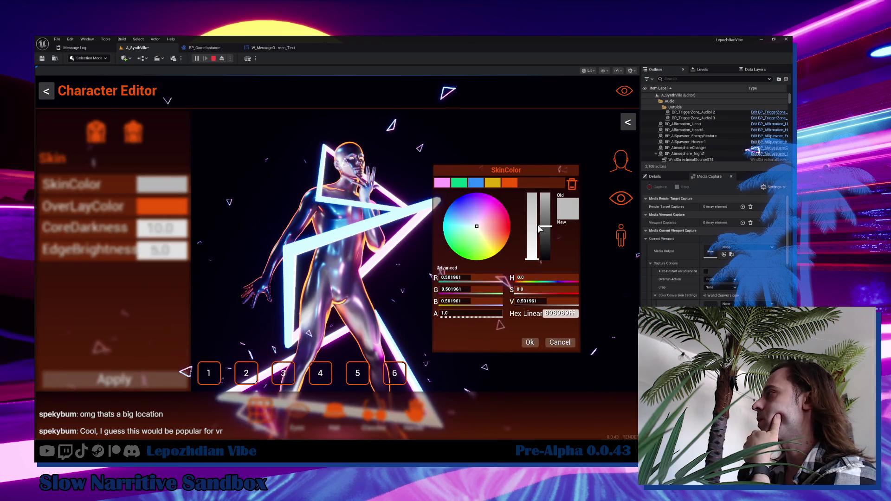
{"action": "left_click_drag", "start_coordinate": [540, 229], "coordinate": [563, 265]}
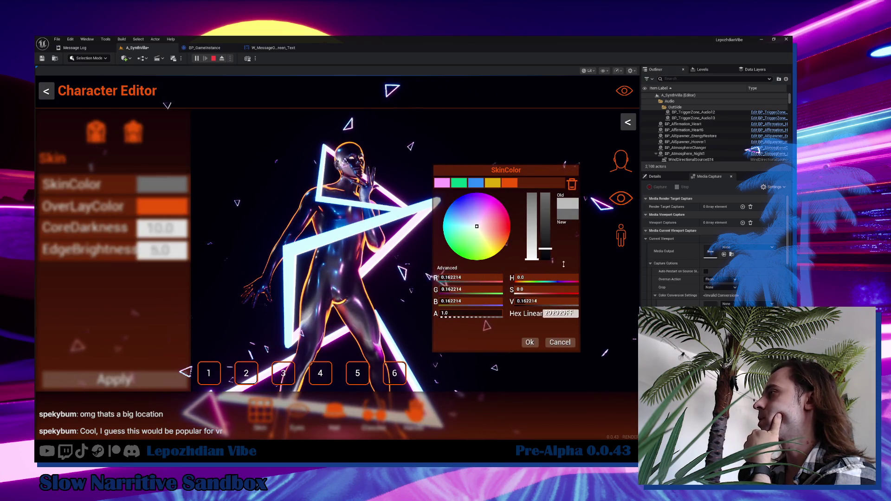
{"action": "left_click", "coordinate": [529, 342]}
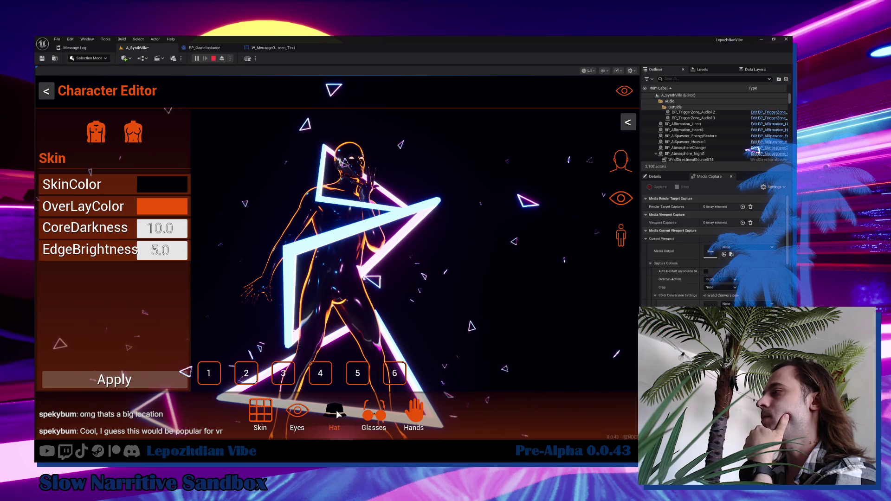
{"action": "left_click", "coordinate": [338, 415]}
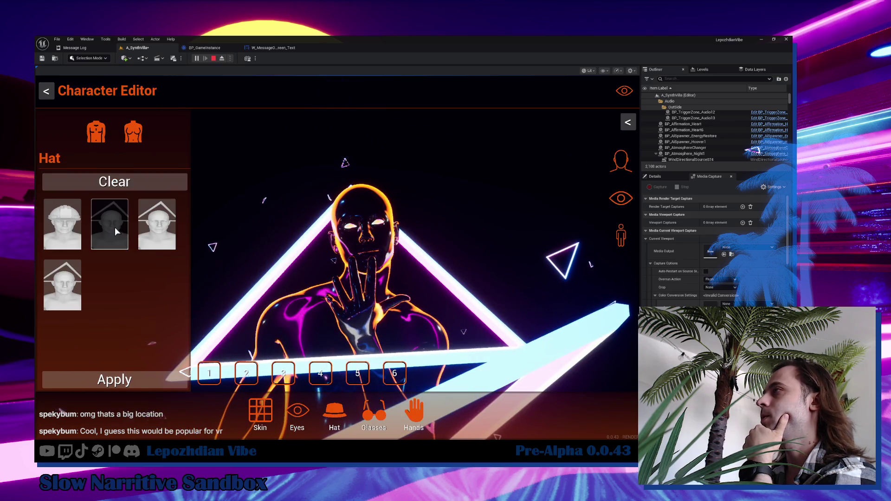
{"action": "left_click", "coordinate": [116, 231]}
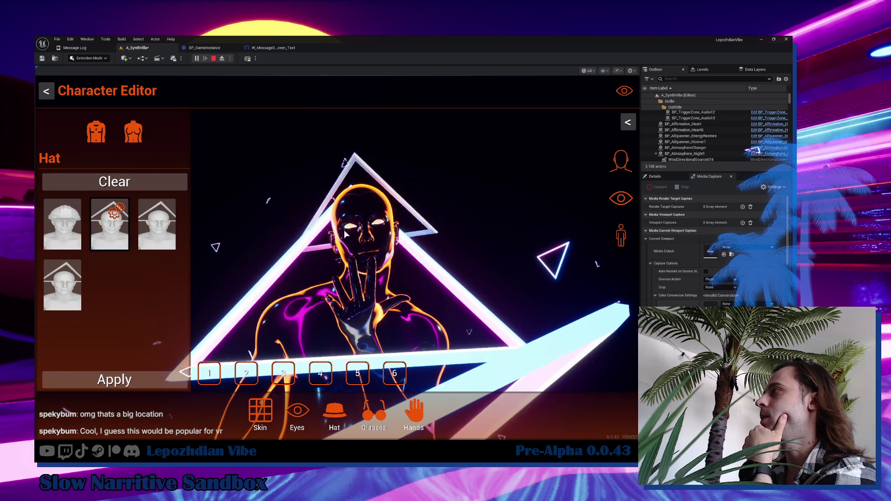
Make the overlay blue, raise CoreDarkness to 130.5 and EdgeBrightness to 143.2, and apply.
{"action": "left_click", "coordinate": [260, 412]}
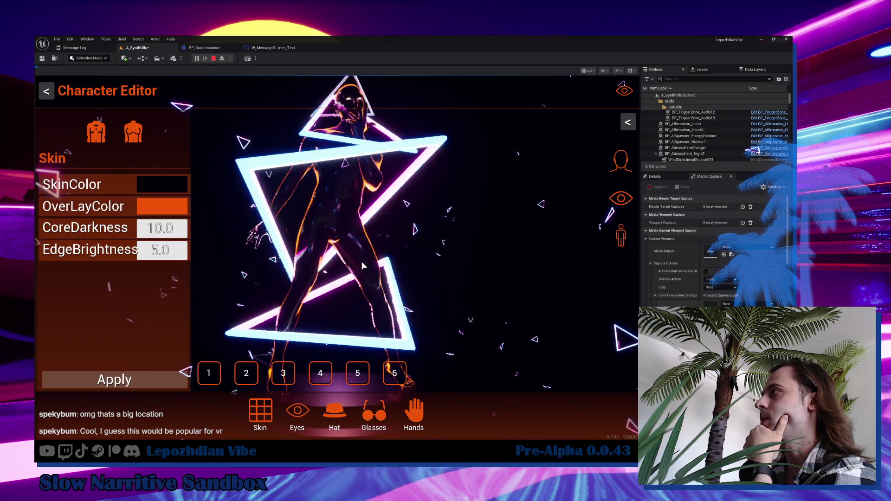
{"action": "left_click", "coordinate": [162, 206]}
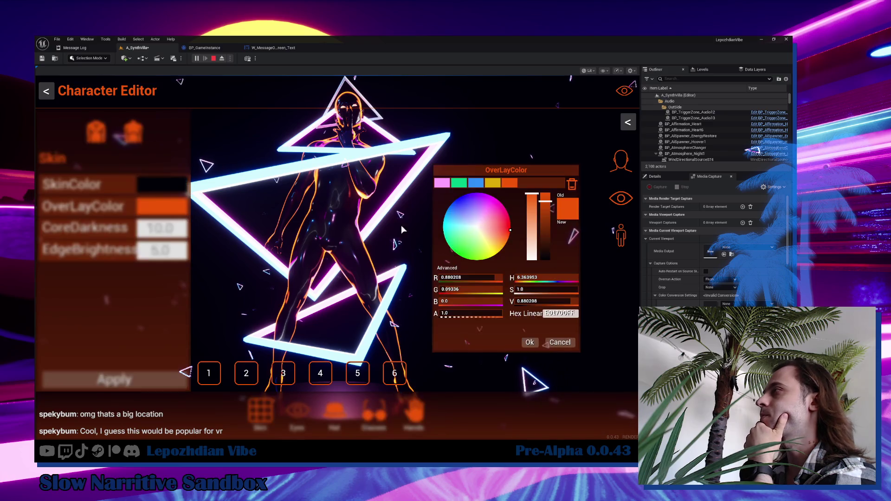
{"action": "left_click_drag", "start_coordinate": [469, 209], "coordinate": [460, 197]}
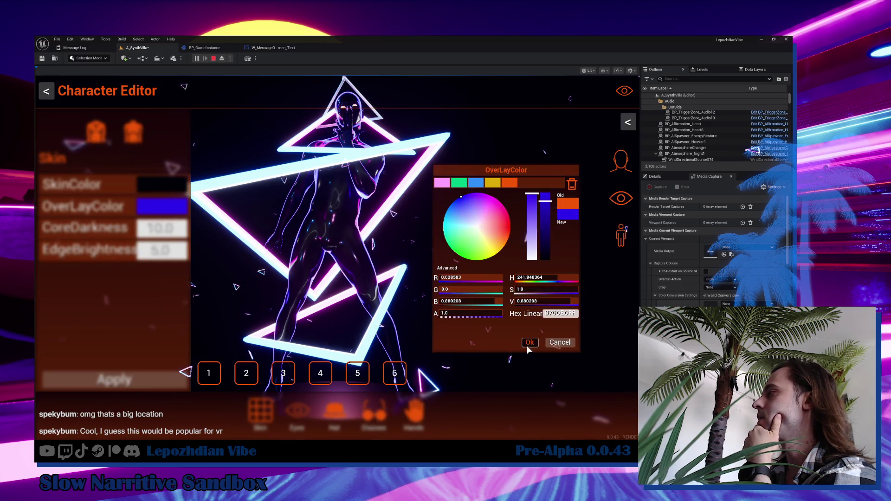
{"action": "left_click", "coordinate": [528, 343]}
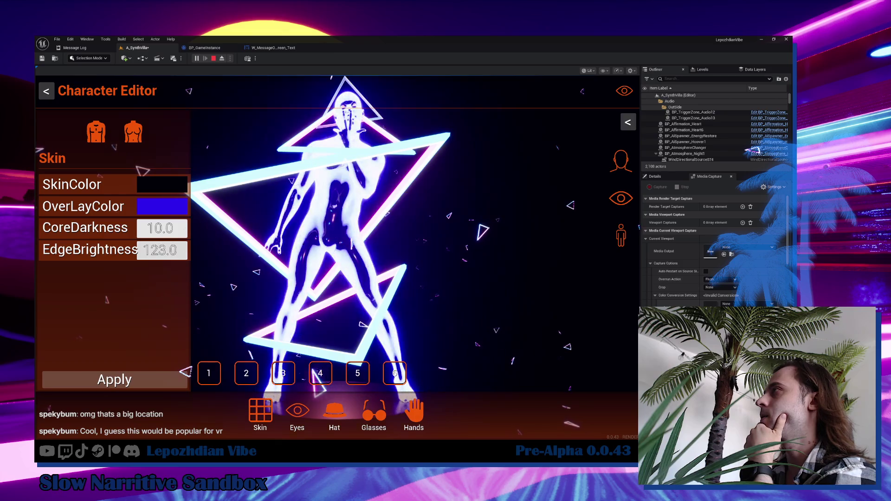
{"action": "mouse_move", "coordinate": [162, 250]}
{"action": "left_mouse_down"}
{"action": "mouse_move", "coordinate": [169, 250]}
{"action": "mouse_move", "coordinate": [163, 228]}
{"action": "mouse_move", "coordinate": [204, 228]}
{"action": "left_mouse_up"}
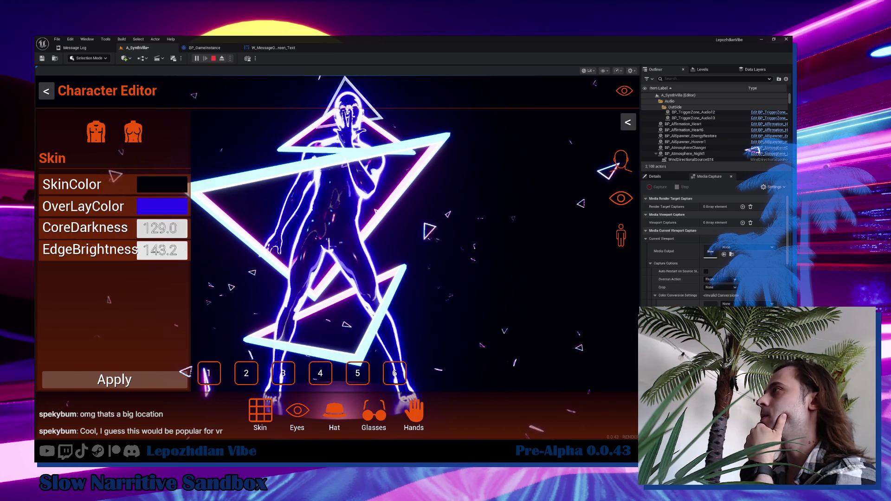
{"action": "left_click", "coordinate": [143, 380]}
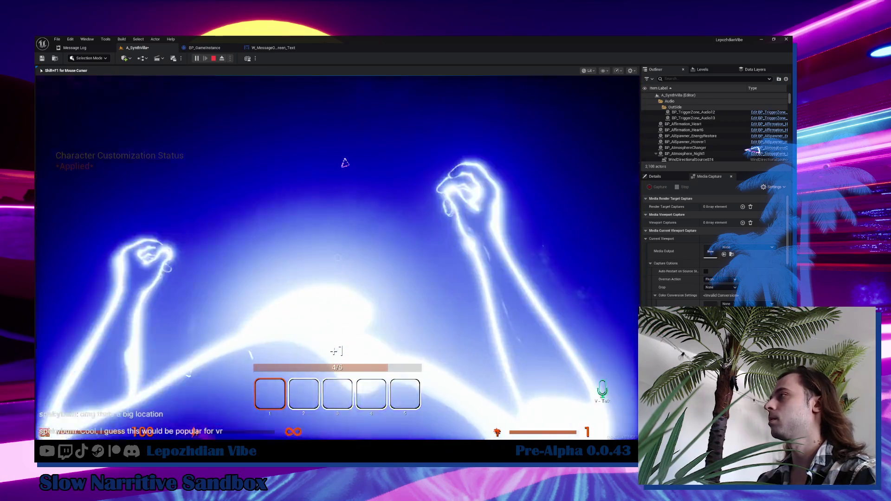
Walk up to the pool, cross it through a light pillar, and head to the neon seating area.
{"action": "key", "text": "w"}
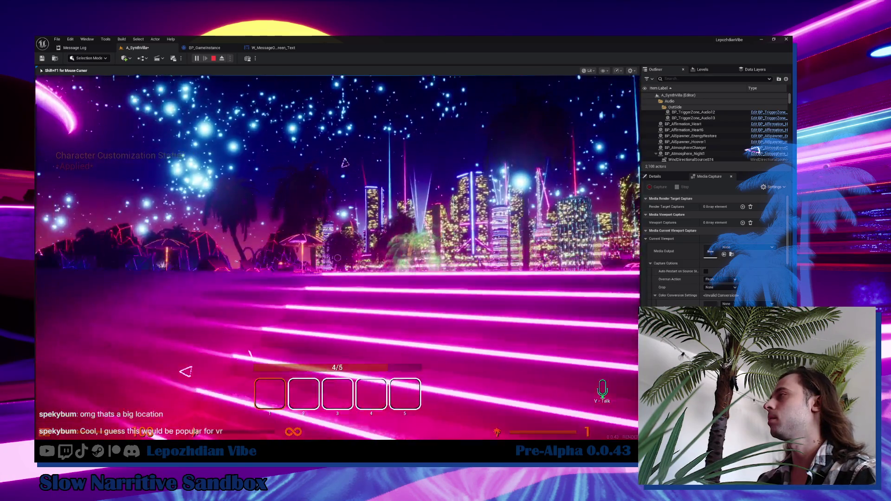
{"action": "key", "text": "w"}
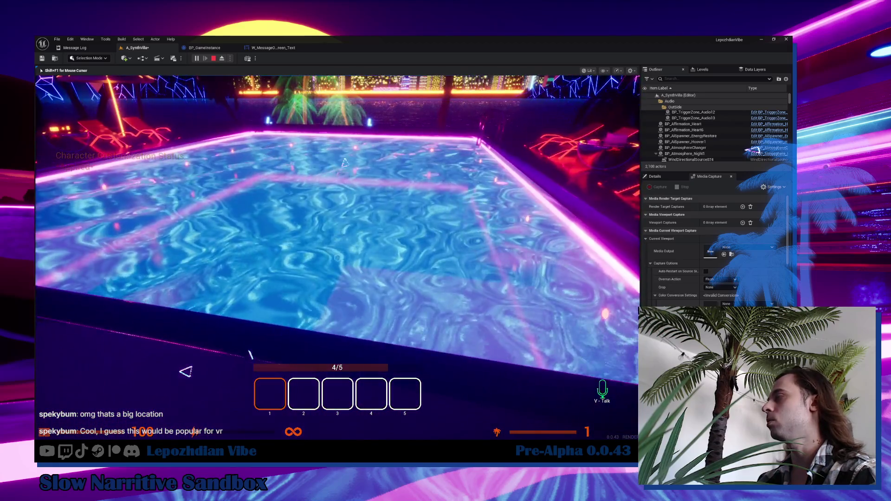
{"action": "key", "text": "w"}
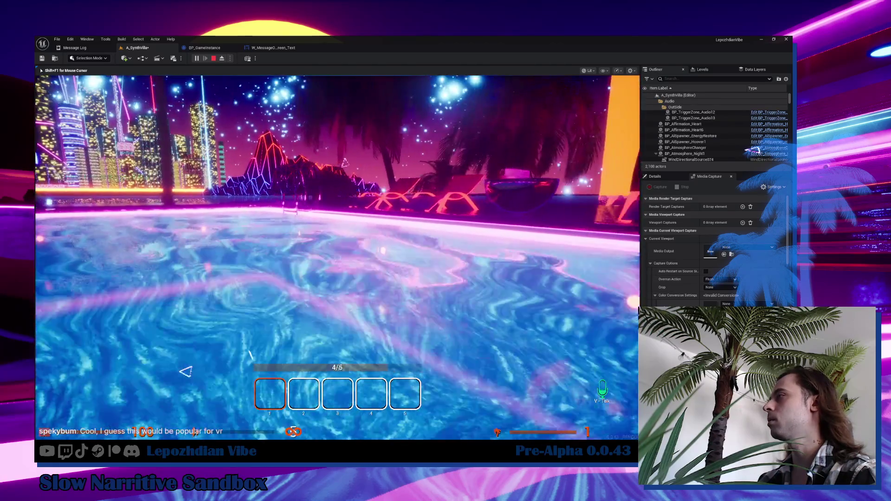
{"action": "key", "text": "w"}
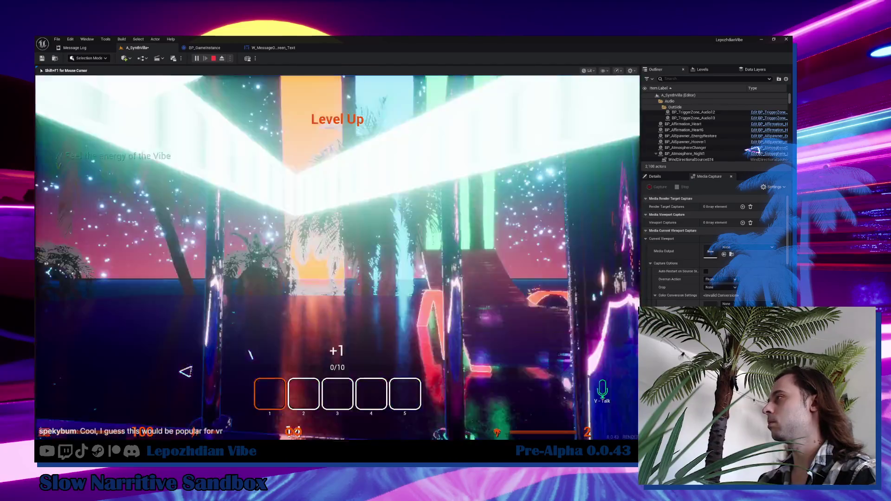
{"action": "key", "text": "w"}
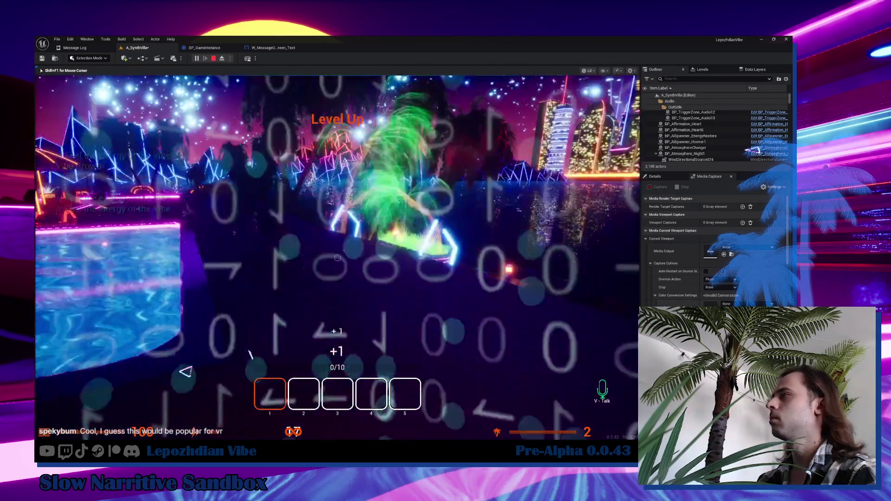
{"action": "key", "text": "w"}
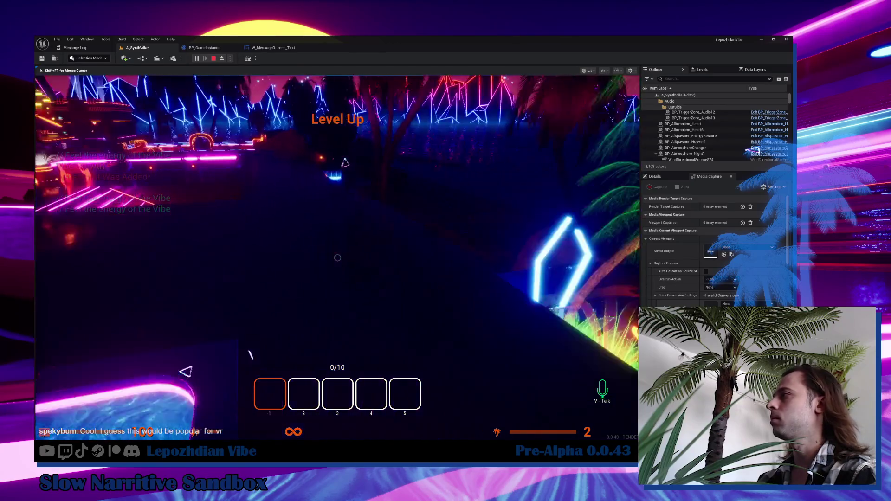
{"action": "key", "text": "w"}
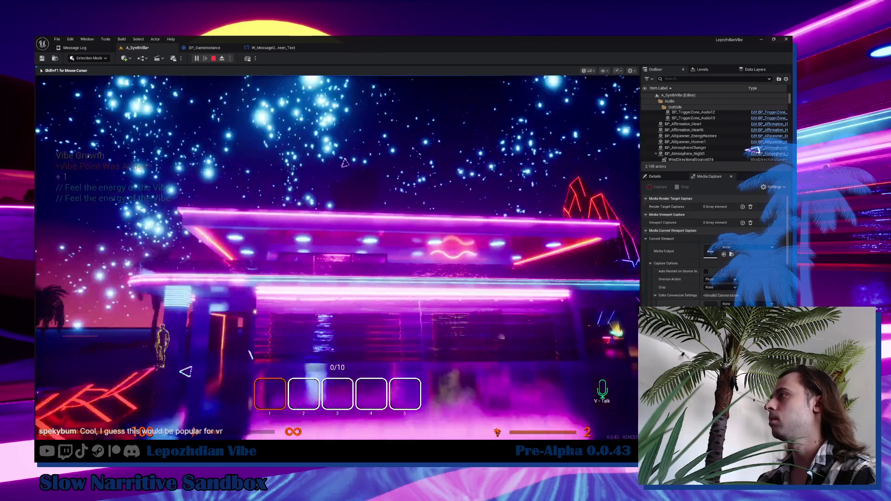
{"action": "key", "text": "w"}
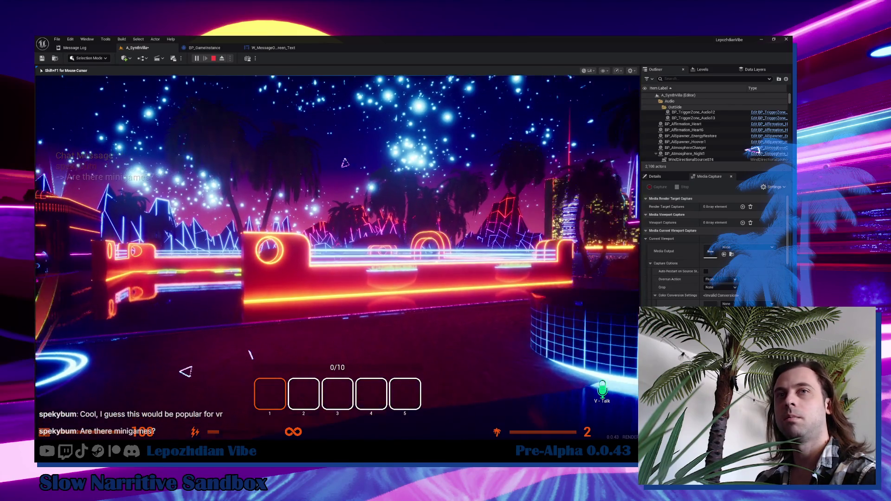
{"action": "key", "text": "w"}
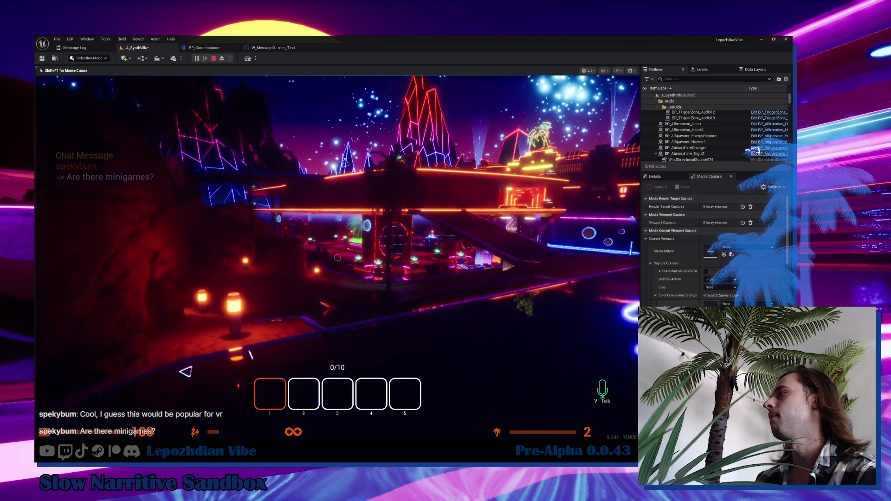
{"action": "key", "text": "w"}
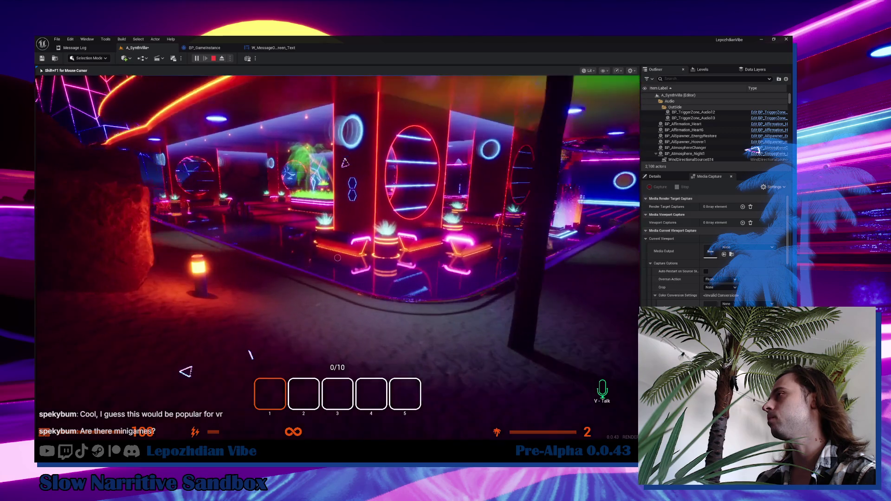
{"action": "key", "text": "w"}
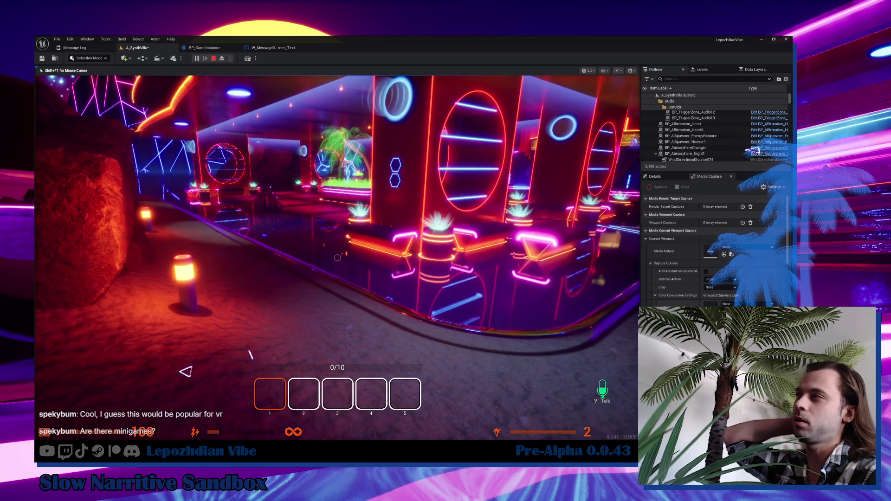
Switch off the glowing lamp post, walk on to the neon stage, then end the play session.
{"action": "key", "text": "w"}
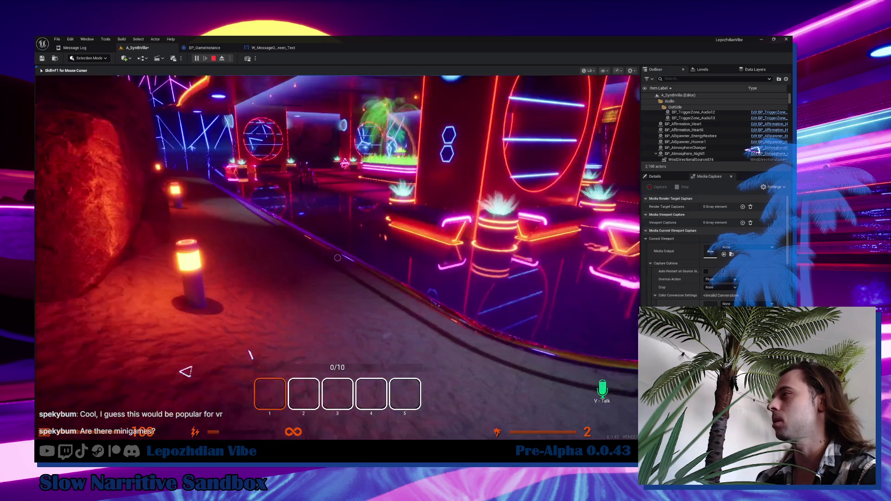
{"action": "key", "text": "f"}
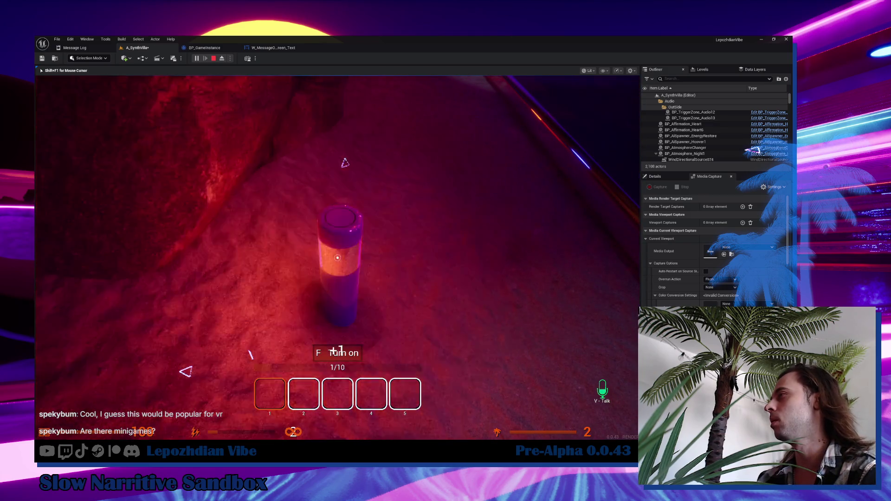
{"action": "key", "text": "w"}
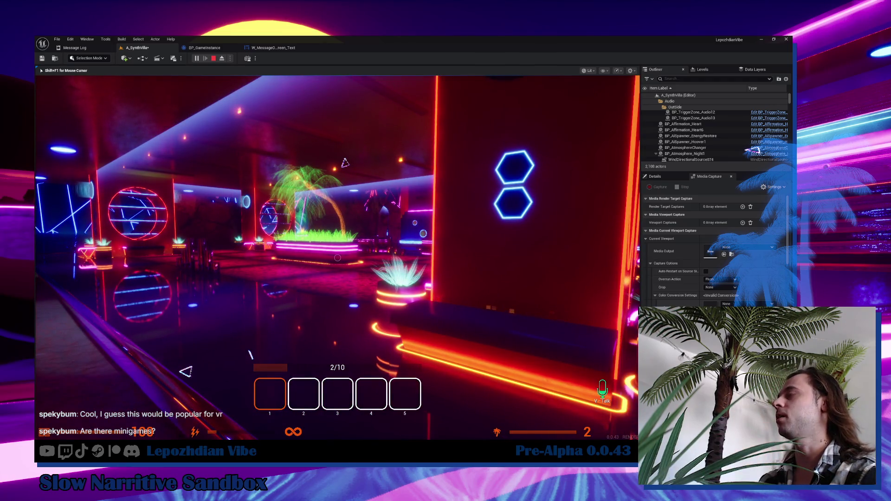
{"action": "key", "text": "w"}
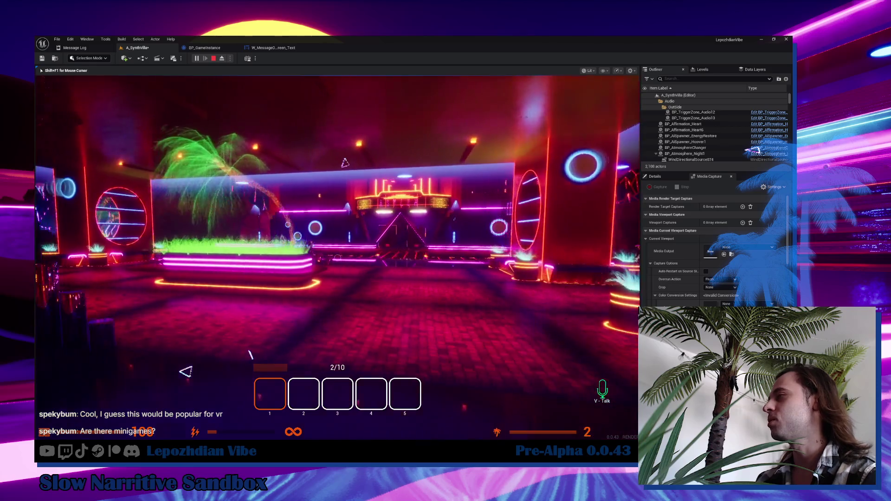
{"action": "key", "text": "w"}
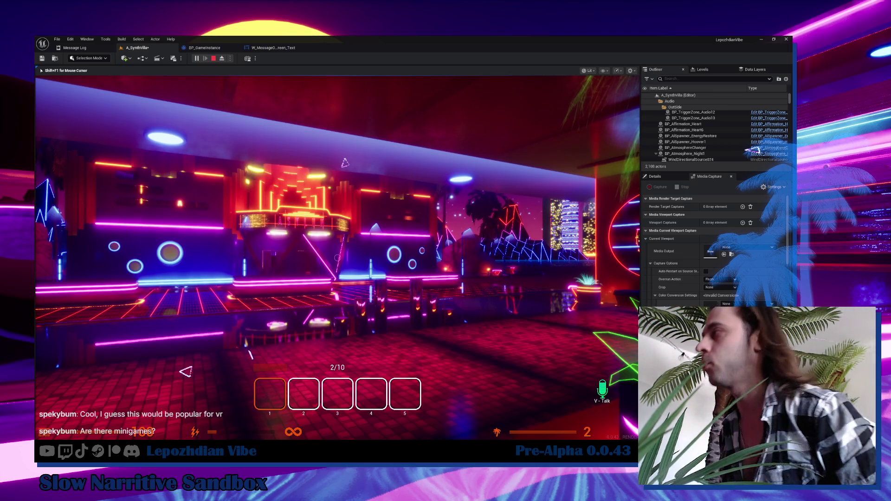
{"action": "key", "text": "w"}
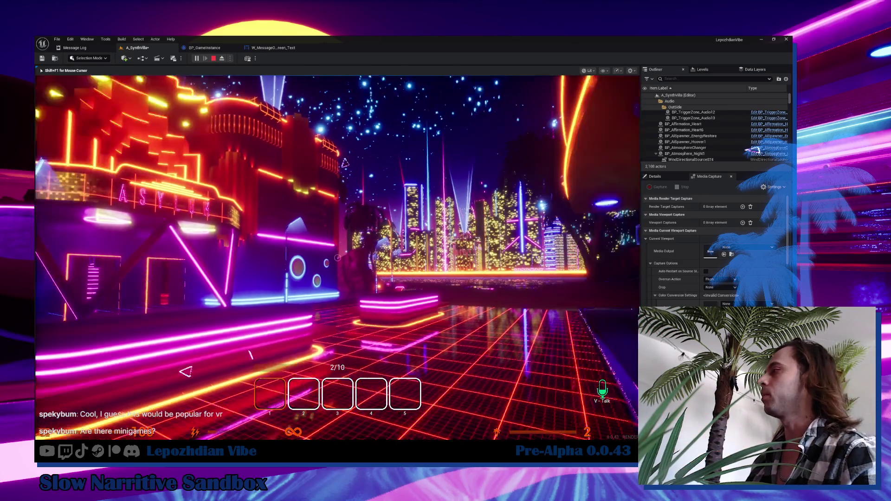
{"action": "key", "text": "w"}
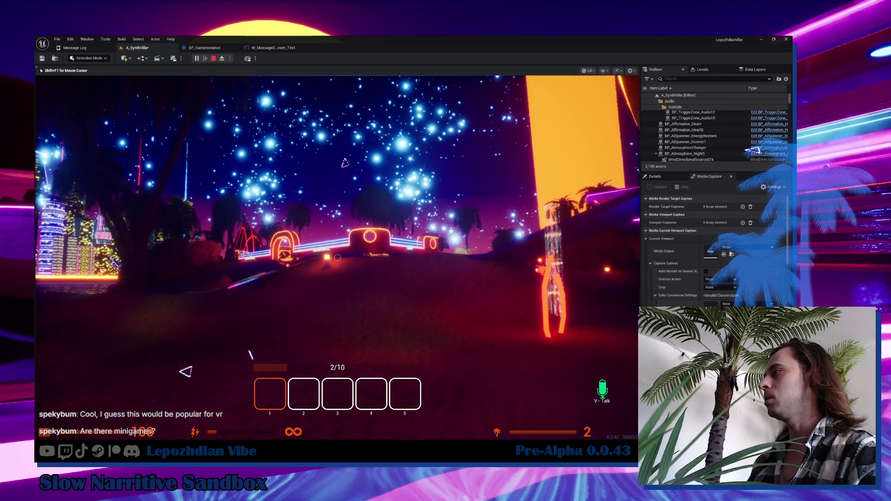
{"action": "key", "text": "w"}
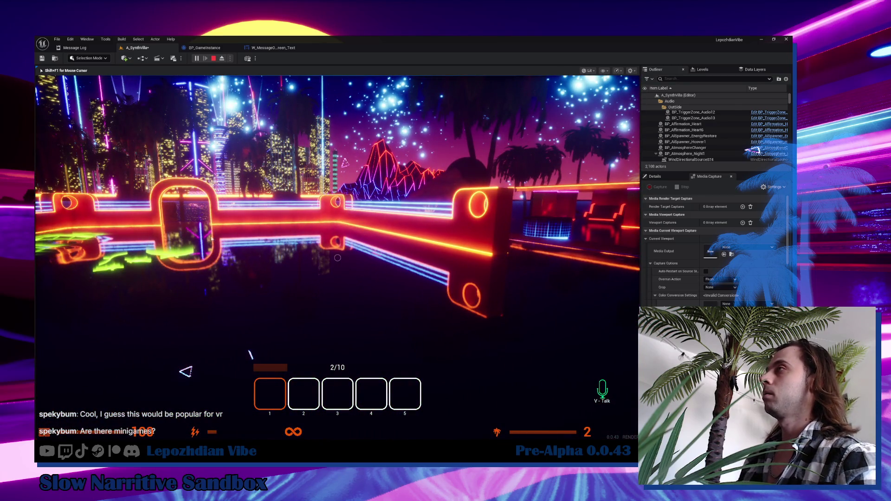
{"action": "key", "text": "Escape"}
{"action": "left_click", "coordinate": [126, 49]}
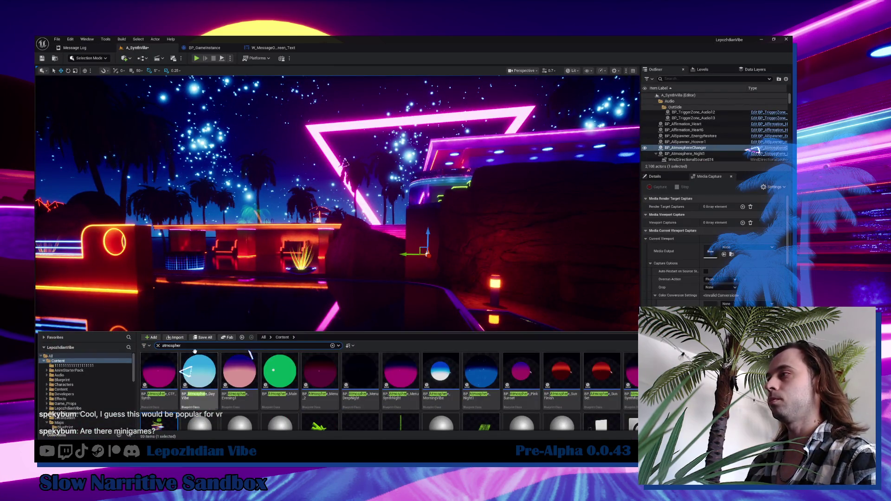
Clear the search, load the VibeCity map from Maps > SandBox > VibeCity, saving SynthVilla changes.
{"action": "key", "text": "BackSpace"}
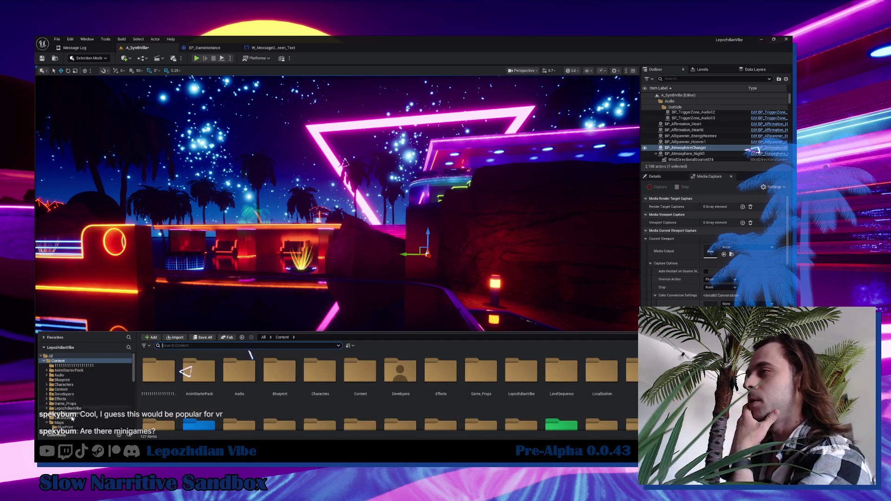
{"action": "left_click", "coordinate": [60, 422]}
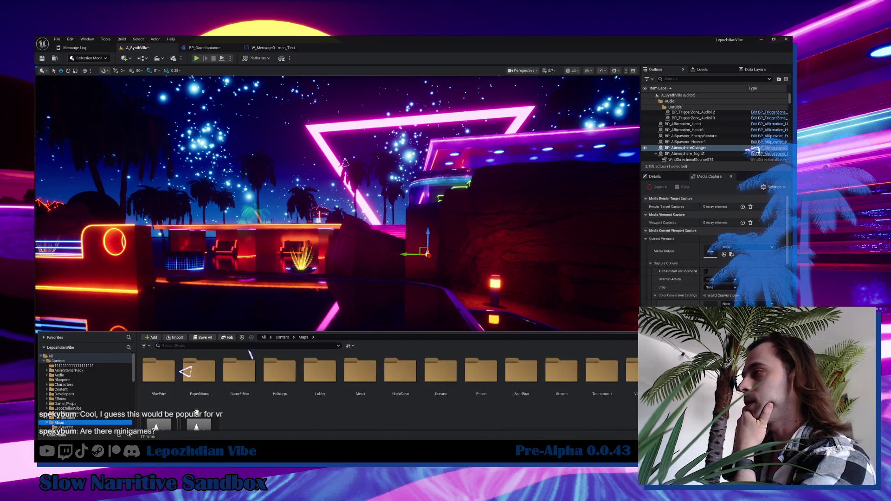
{"action": "double_click", "coordinate": [531, 379]}
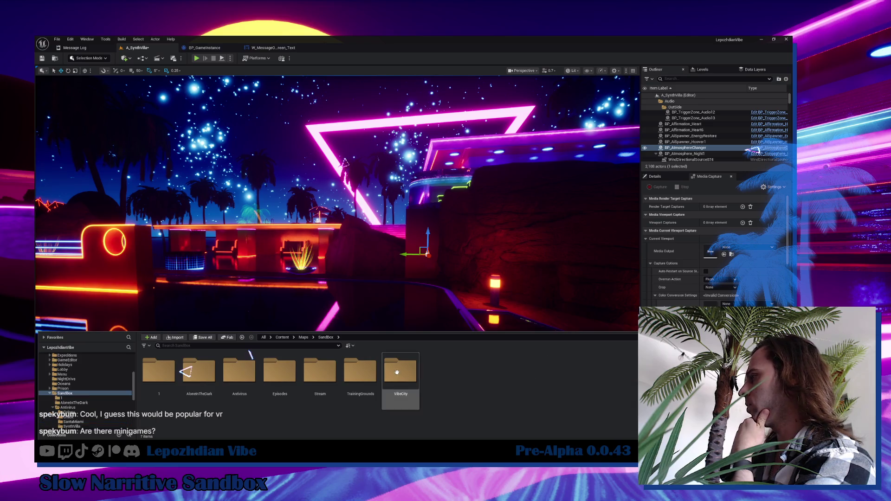
{"action": "double_click", "coordinate": [401, 371]}
{"action": "double_click", "coordinate": [297, 368]}
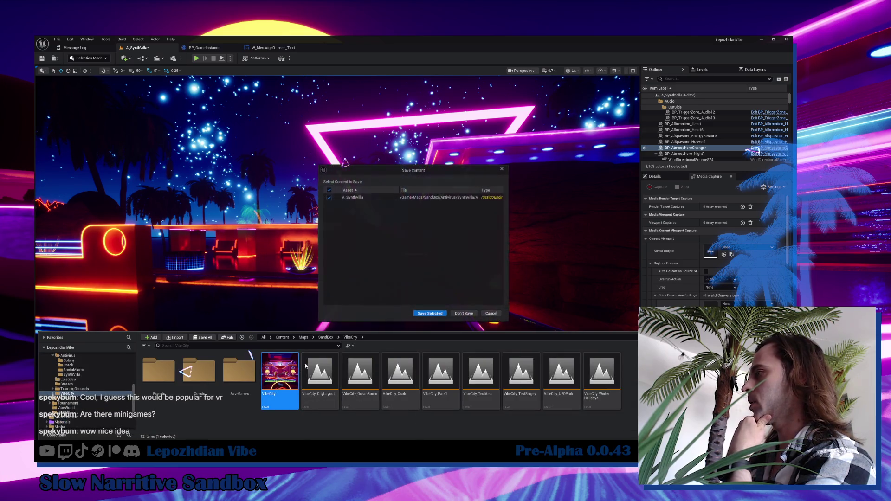
{"action": "left_click", "coordinate": [431, 314]}
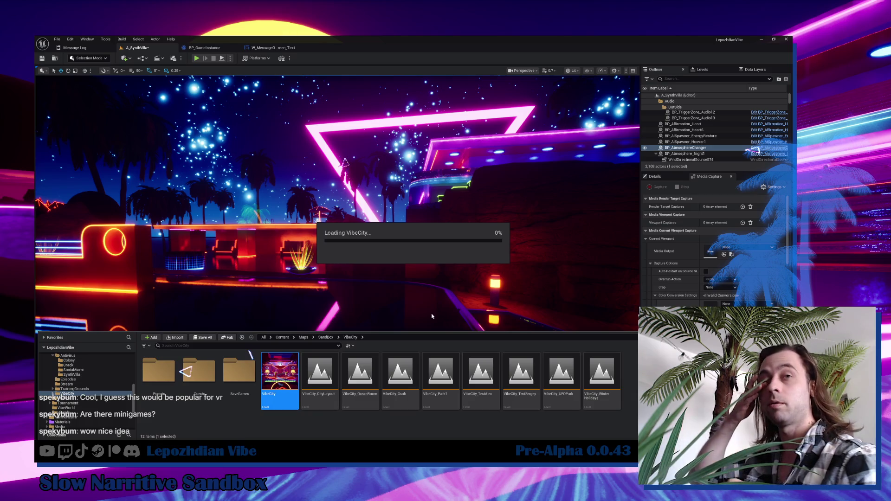
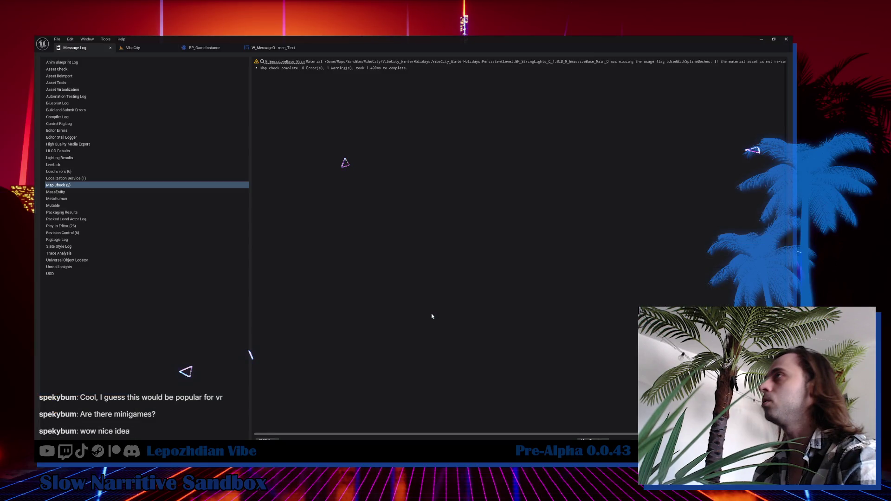
Start playing the VibeCity level and reset game progress from the Cheat Codes menu.
{"action": "left_click", "coordinate": [133, 48]}
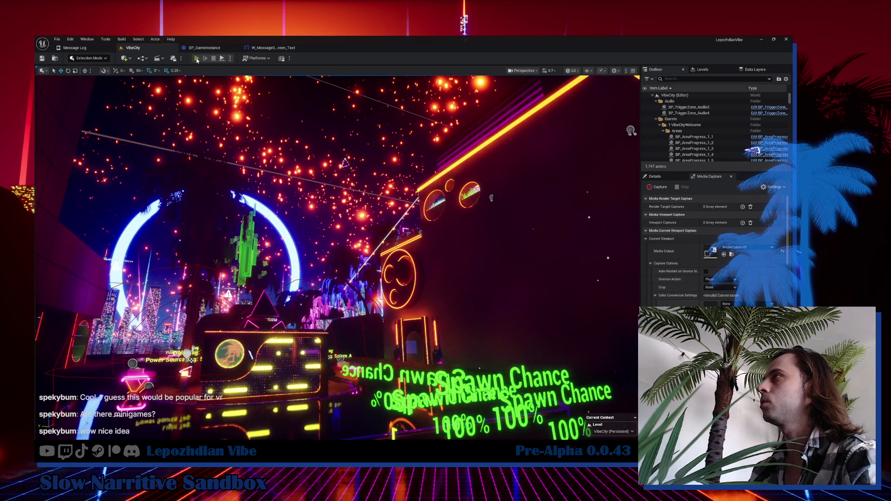
{"action": "left_click", "coordinate": [197, 59]}
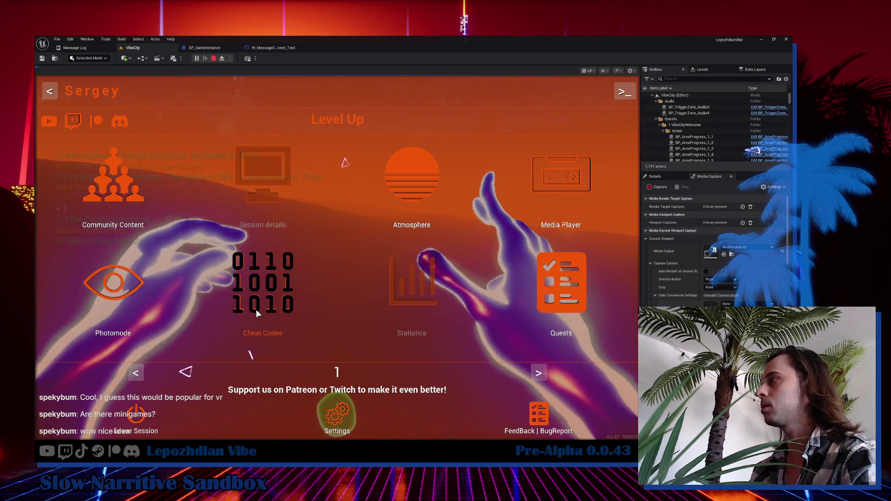
{"action": "left_click", "coordinate": [255, 309]}
{"action": "left_click", "coordinate": [508, 157]}
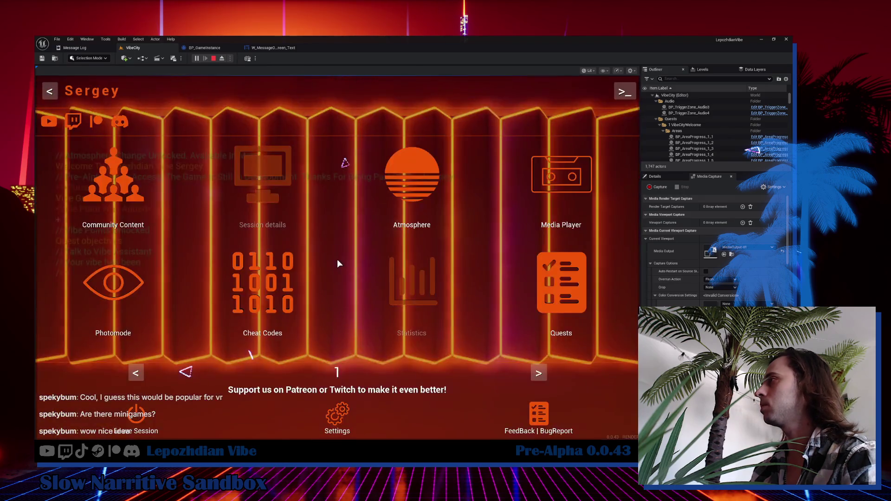
{"action": "left_click", "coordinate": [337, 262]}
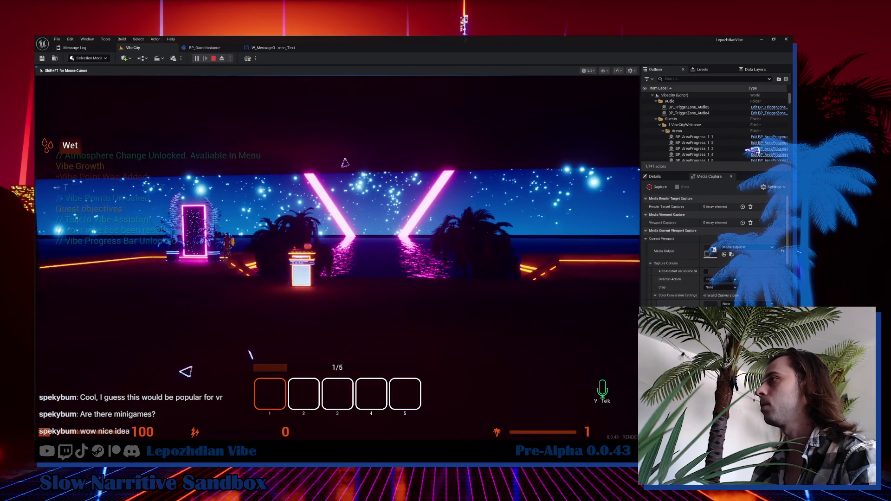
Walk past the kiosk and portal up to the Vibe Assistant and start talking.
{"action": "key", "text": "w"}
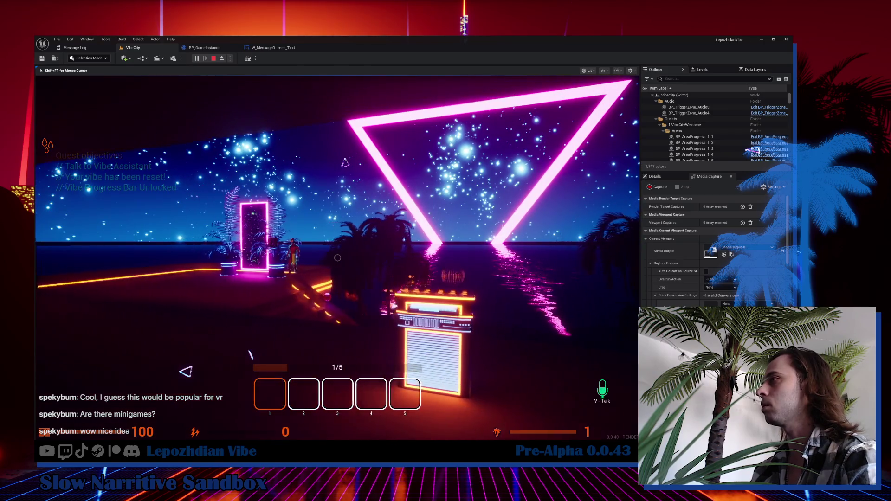
{"action": "key", "text": "w"}
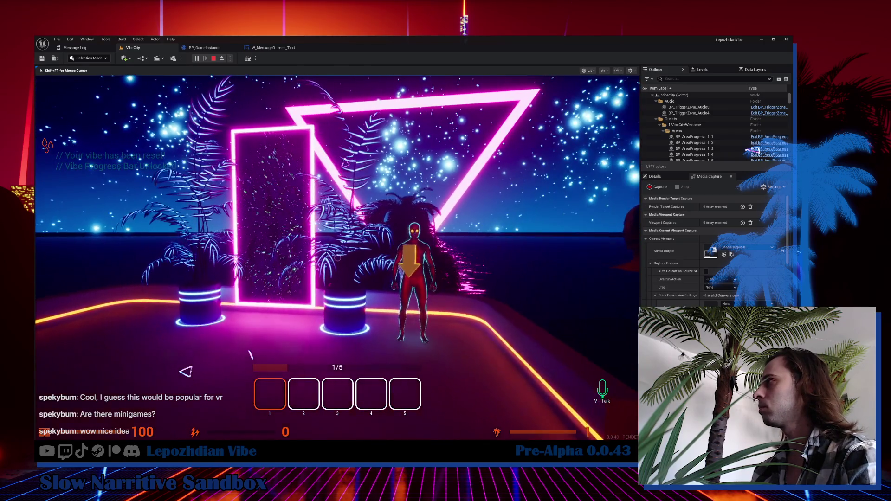
{"action": "key", "text": "w"}
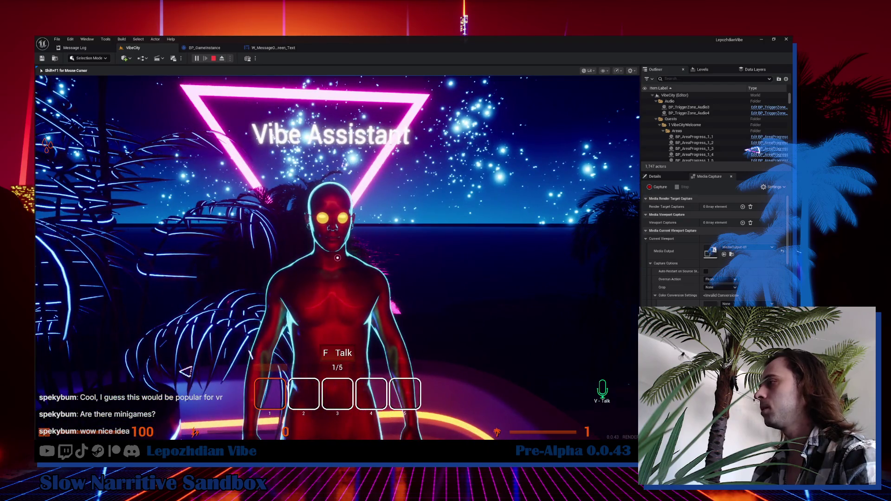
{"action": "key", "text": "f"}
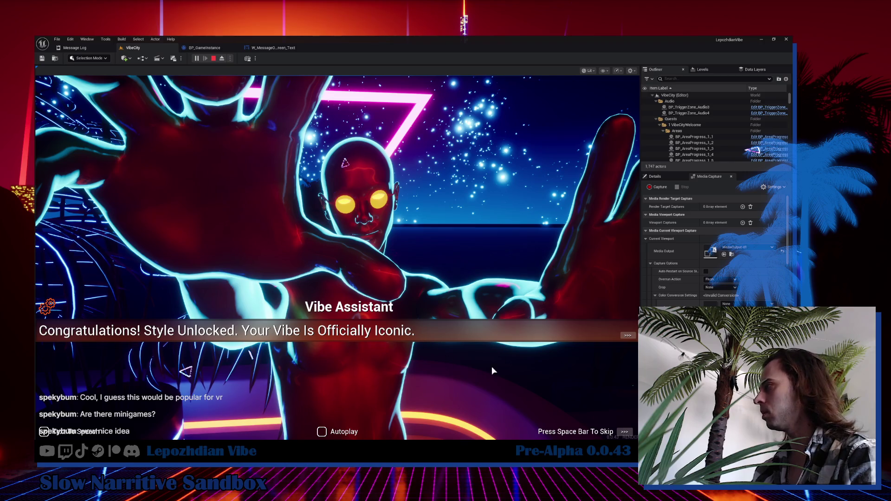
Advance the assistant's dialogue, choose 'Let's go to the Beach', and stop Play-in-Editor.
{"action": "left_click", "coordinate": [628, 336]}
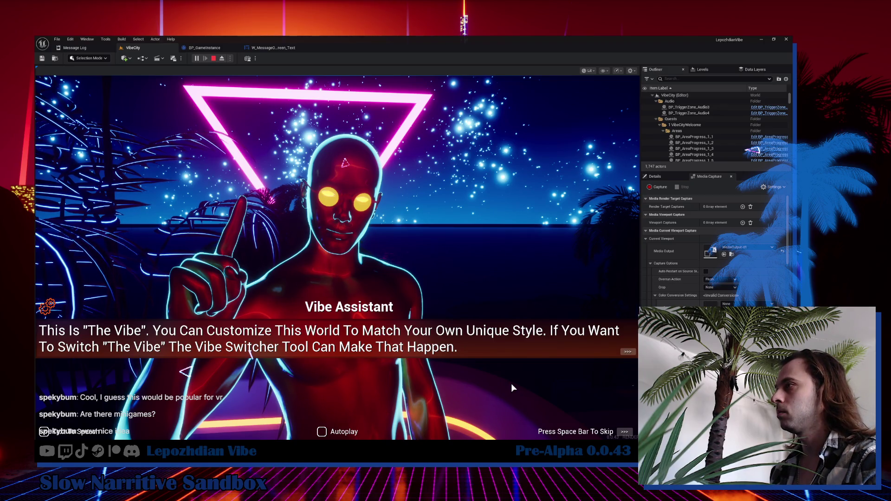
{"action": "key", "text": "space"}
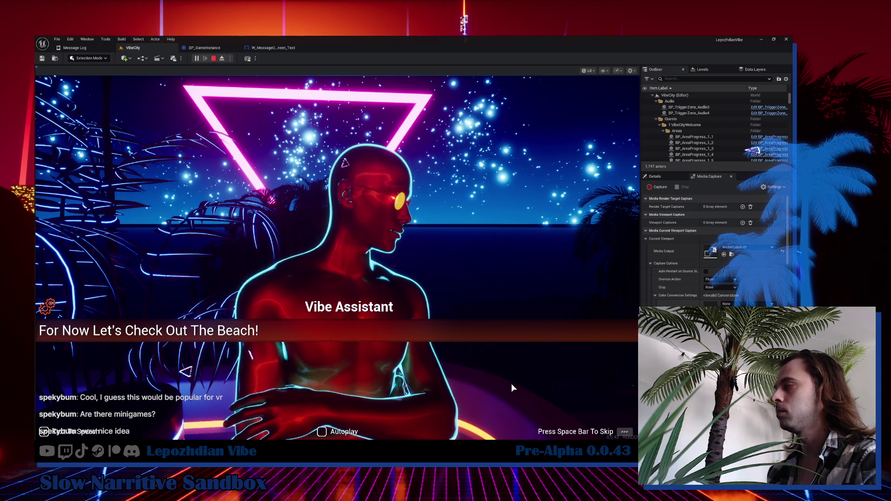
{"action": "key", "text": "space"}
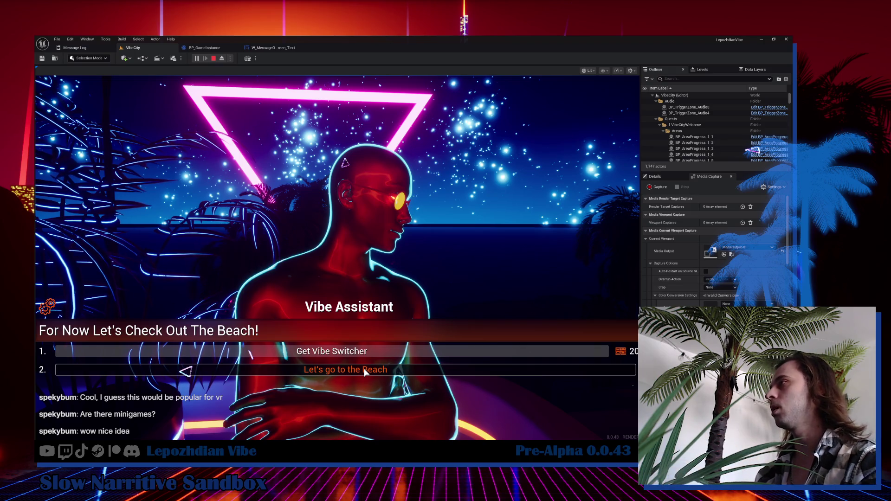
{"action": "left_click", "coordinate": [364, 369]}
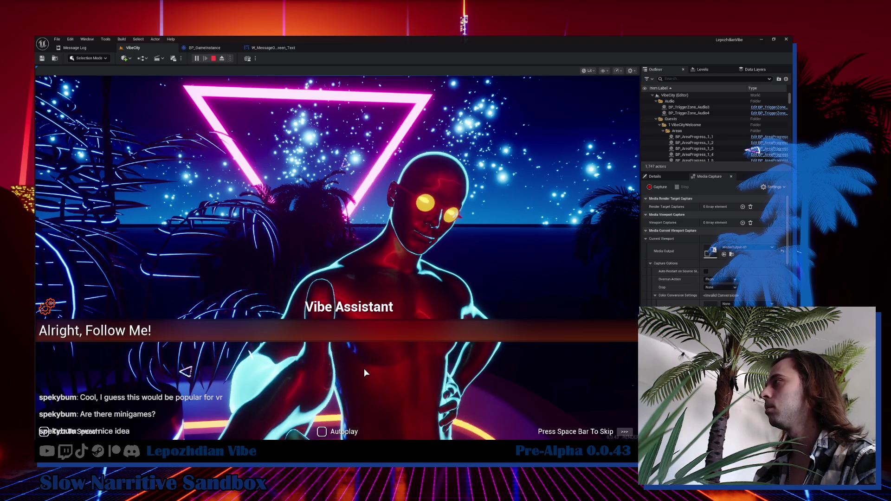
{"action": "left_click", "coordinate": [363, 369]}
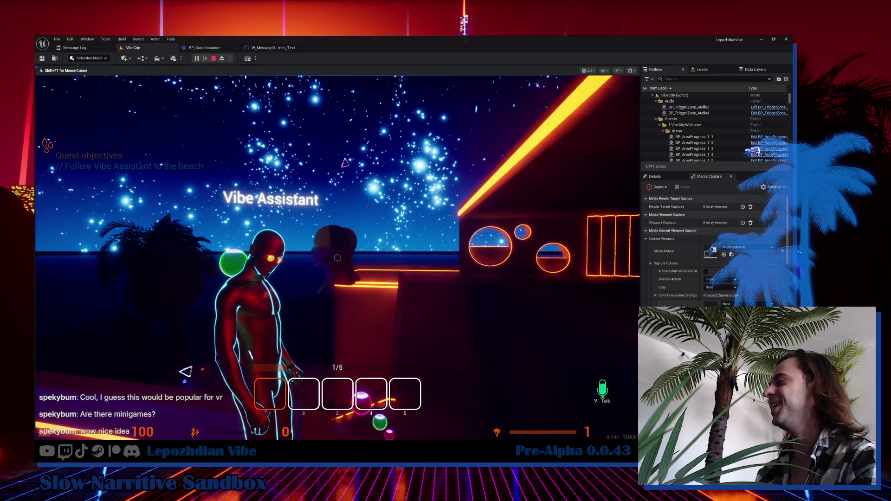
{"action": "key", "text": "Escape"}
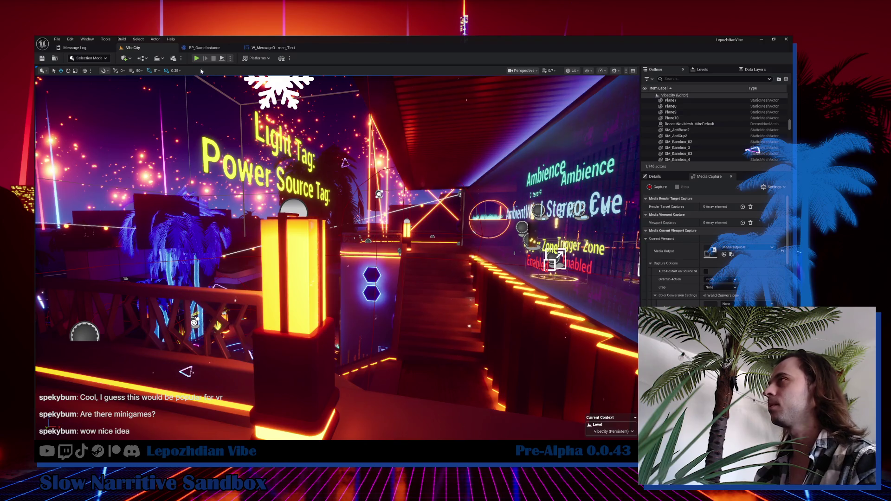
Start a new play session, skip the cutscene, and follow the Vibe Assistant to the beach.
{"action": "key", "text": "alt+p"}
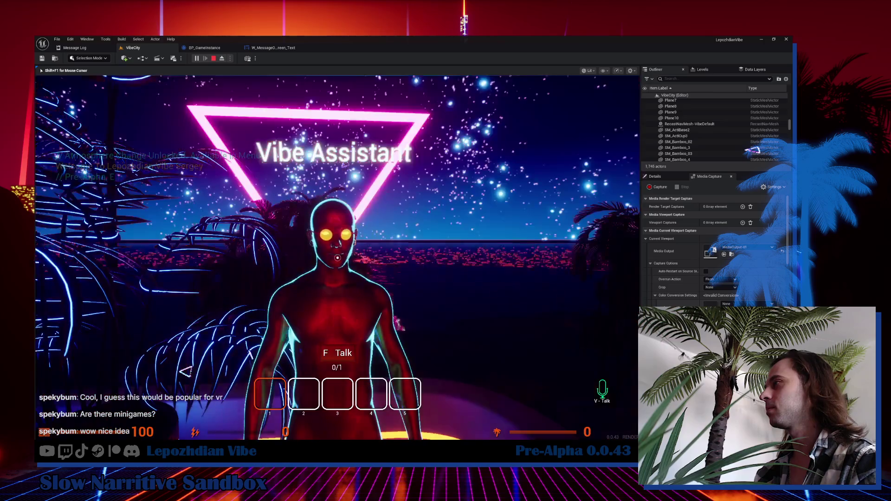
{"action": "key", "text": "space"}
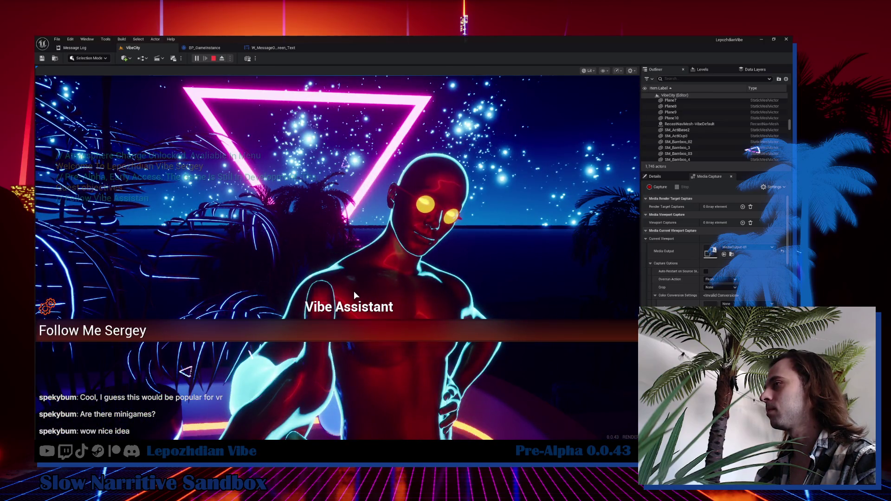
{"action": "key", "text": "w"}
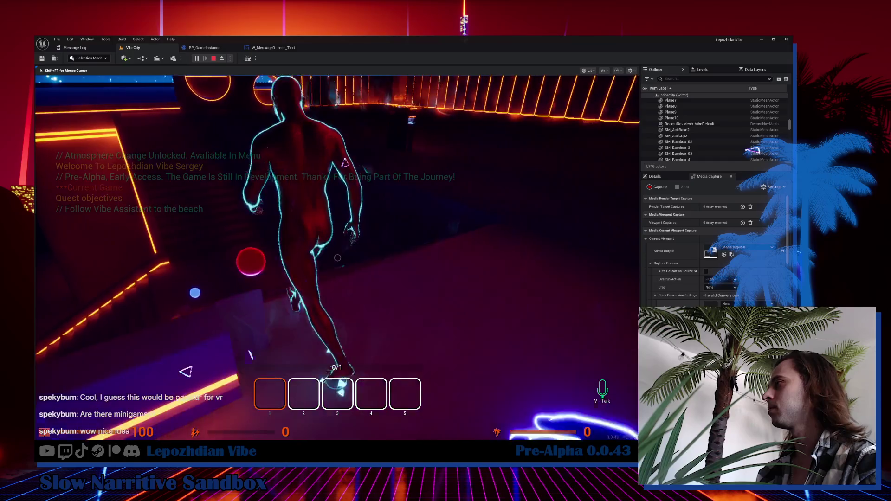
{"action": "key", "text": "w"}
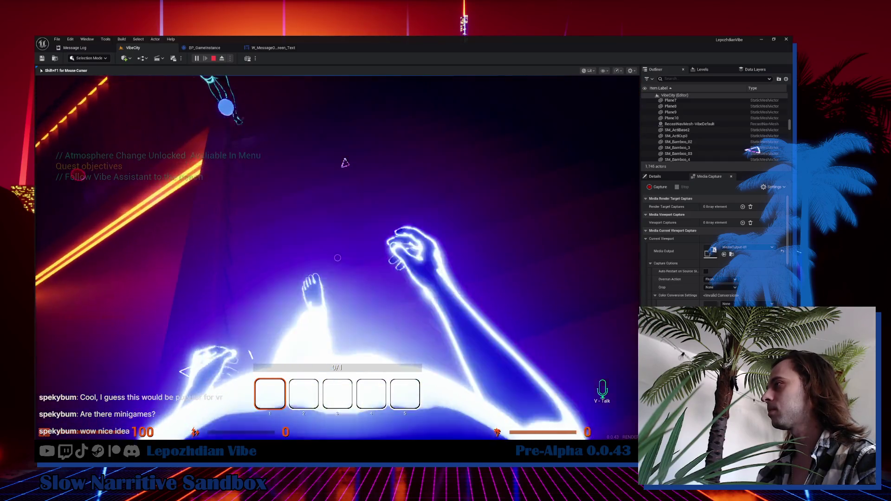
{"action": "key", "text": "w"}
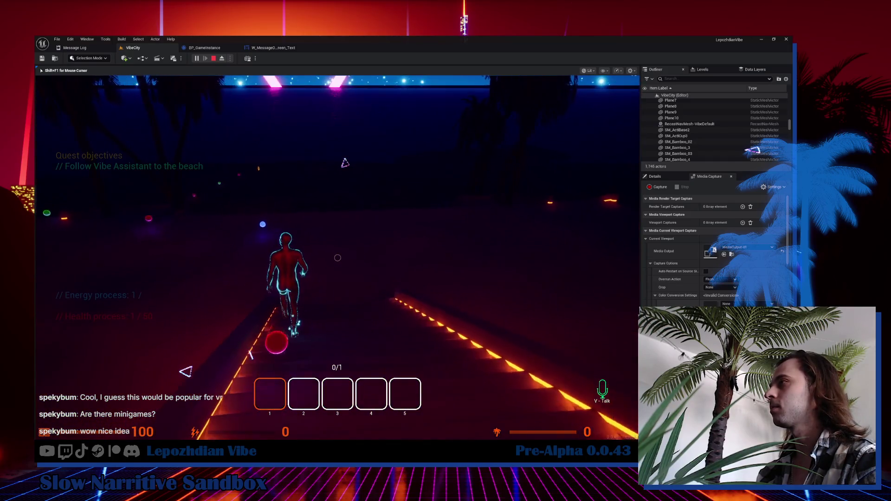
{"action": "key", "text": "w"}
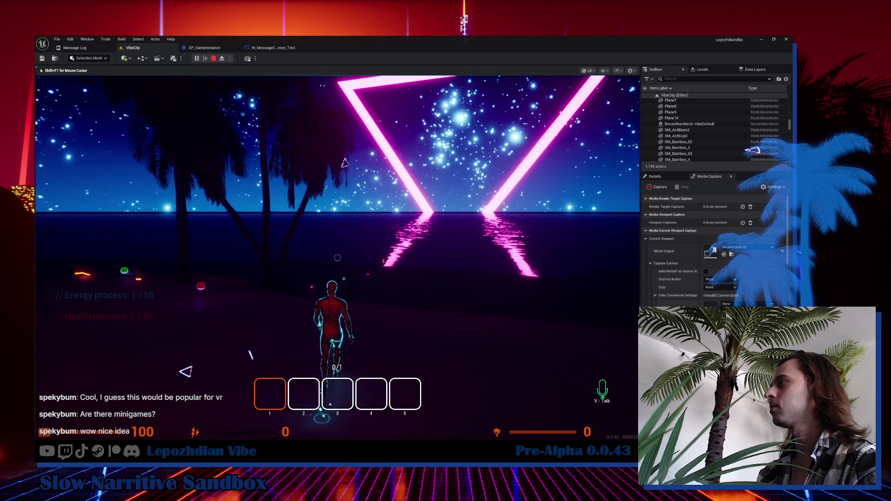
Run through the blue and green orbs toward the pink laser beams, then open the main menu.
{"action": "key", "text": "w"}
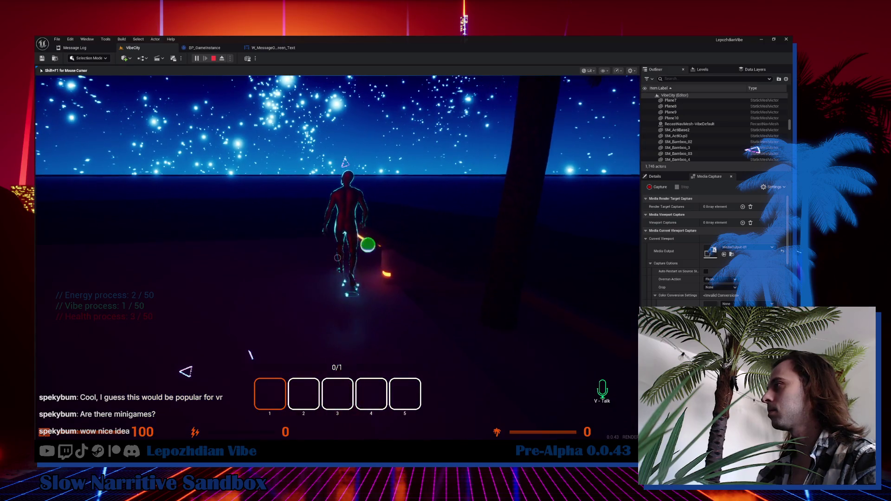
{"action": "key", "text": "w"}
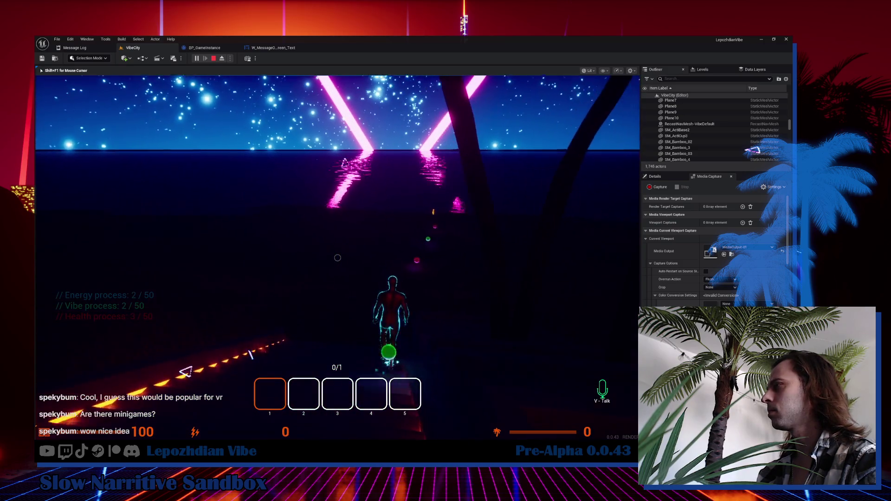
{"action": "key", "text": "w"}
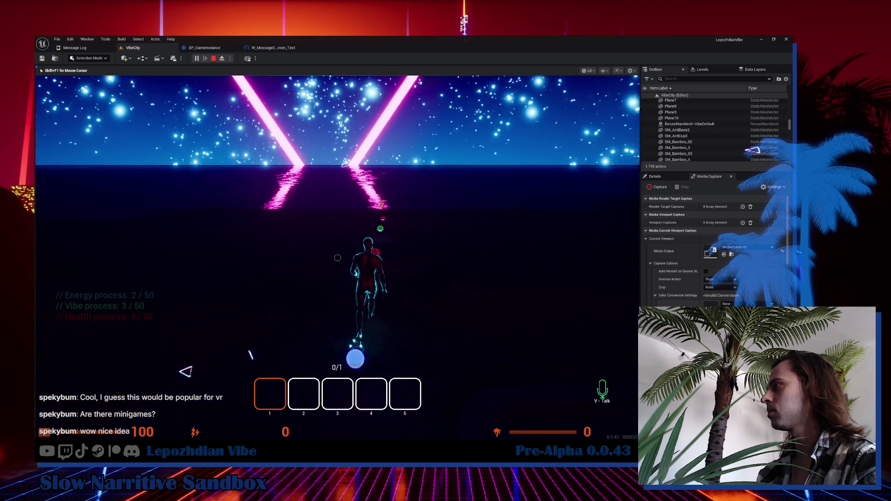
{"action": "key", "text": "w"}
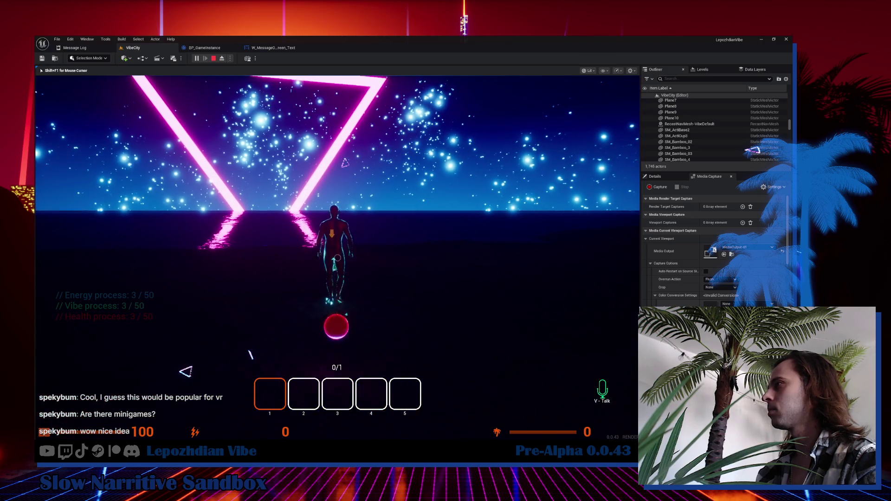
{"action": "key", "text": "w"}
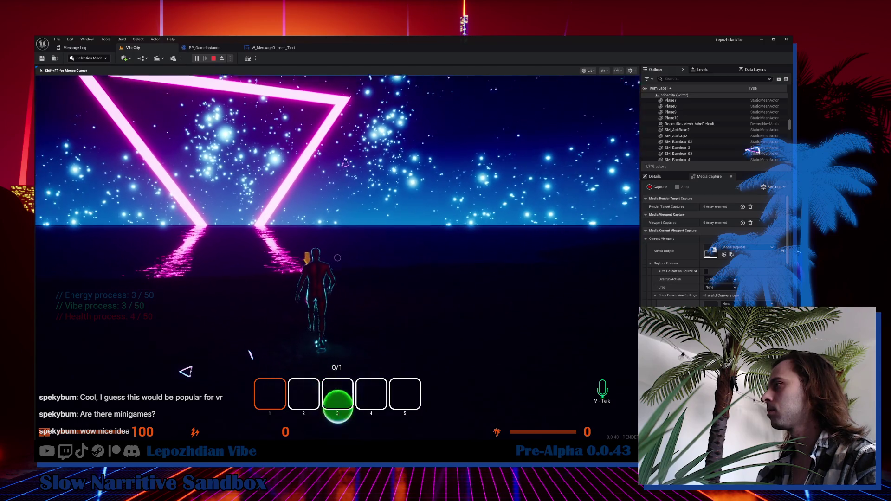
{"action": "key", "text": "w"}
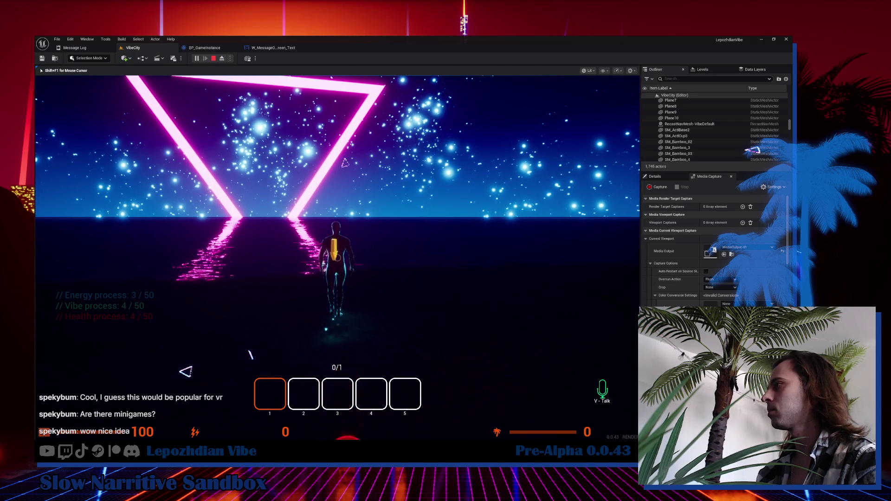
{"action": "key", "text": "Tab"}
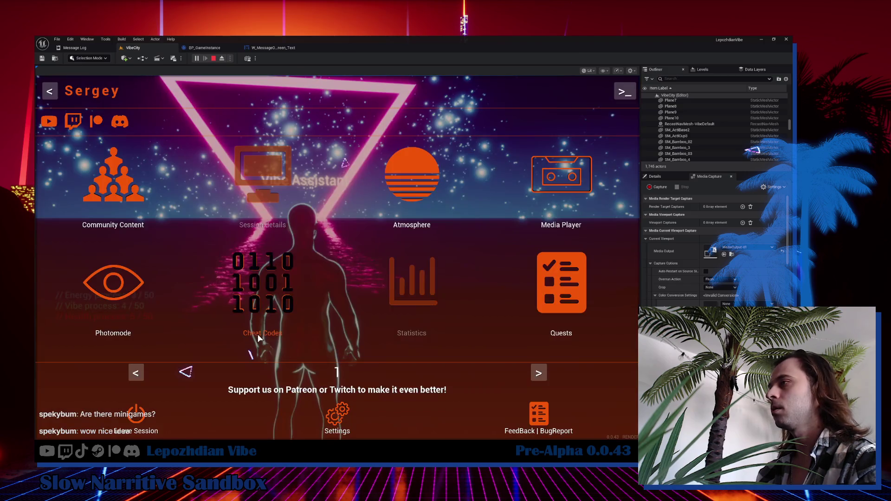
Add one vibe point through Cheat Codes, then talk to the Vibe Assistant and choose Light The Fire.
{"action": "left_click", "coordinate": [276, 301]}
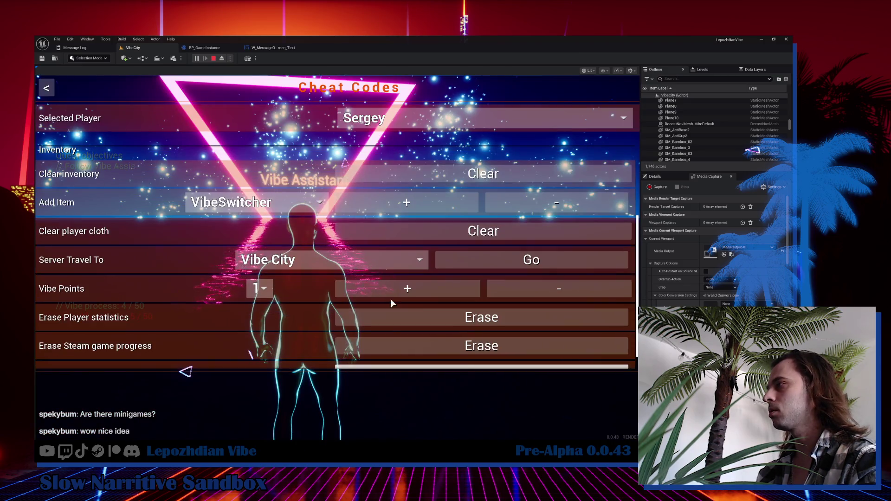
{"action": "left_click", "coordinate": [402, 291]}
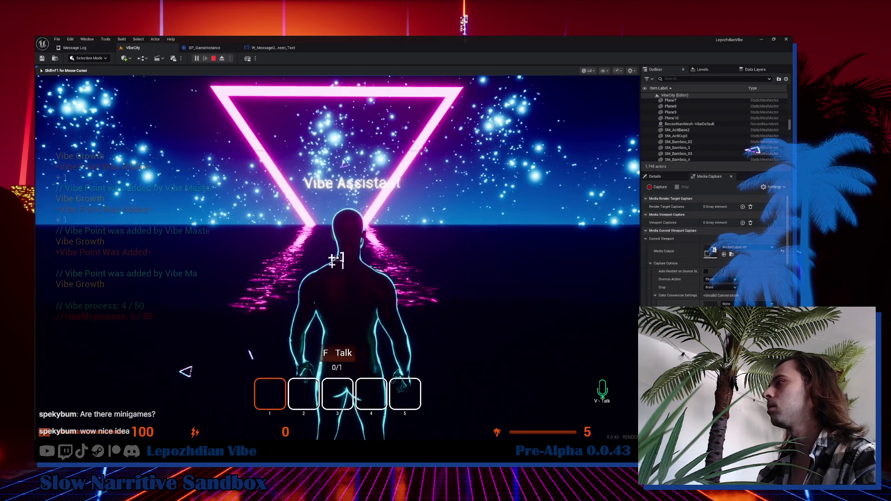
{"action": "left_click", "coordinate": [365, 327]}
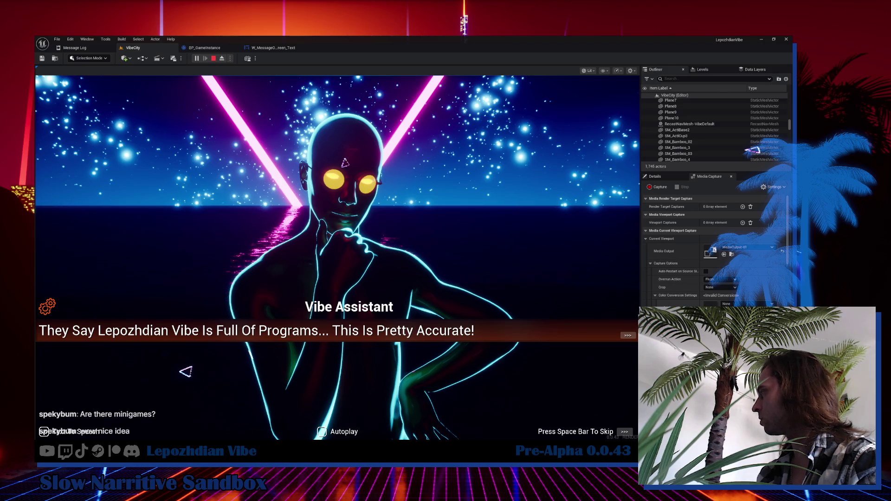
{"action": "left_click", "coordinate": [502, 233]}
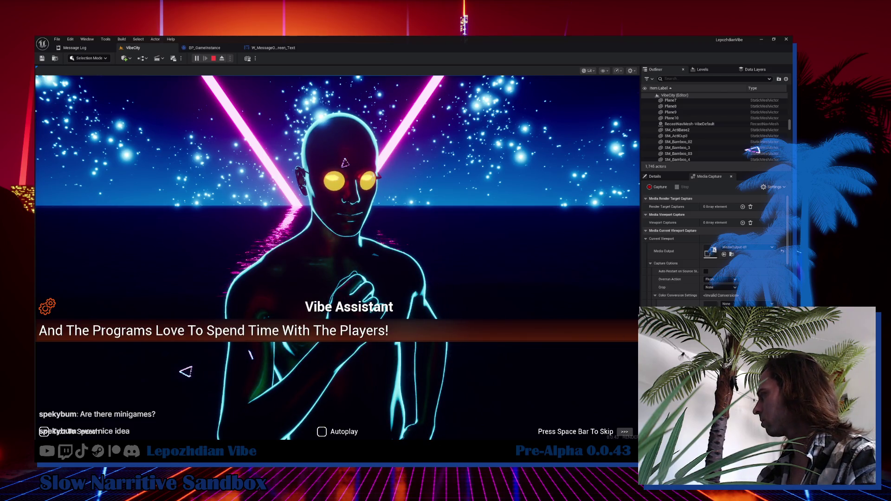
{"action": "left_click", "coordinate": [494, 207]}
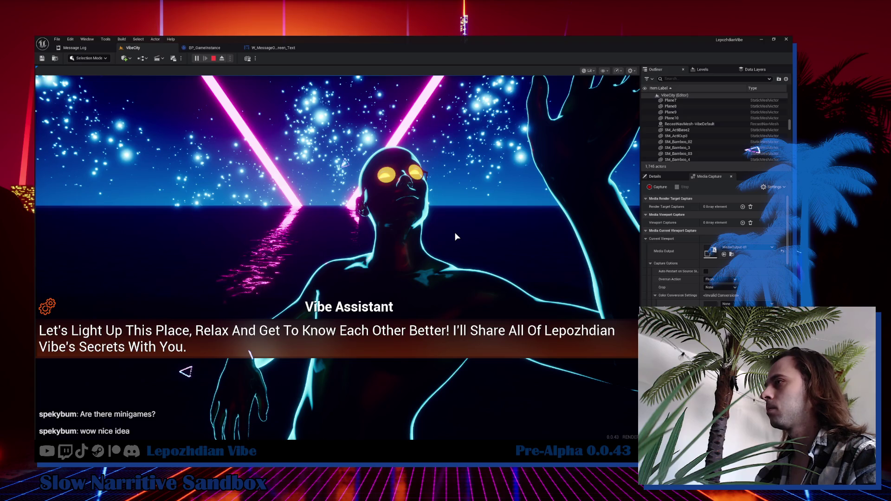
{"action": "left_click", "coordinate": [333, 369]}
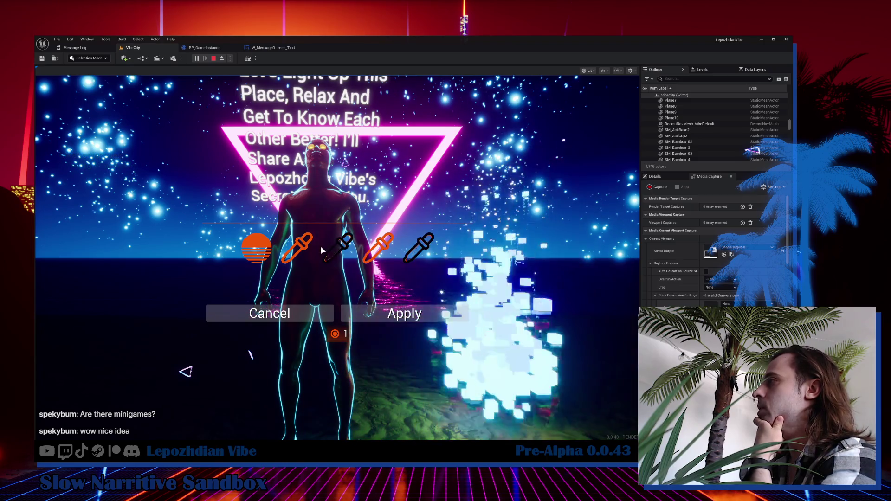
Change the fire's Color1 from orange to blue in its colour settings.
{"action": "left_click", "coordinate": [254, 255]}
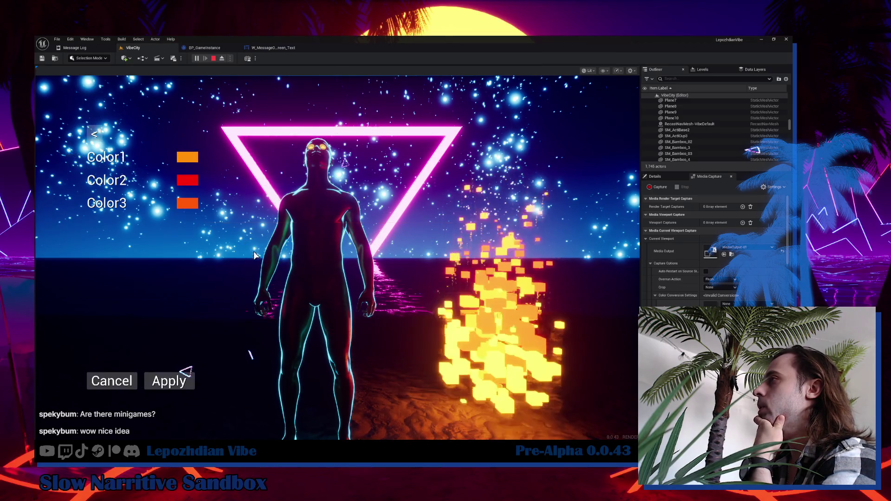
{"action": "left_click", "coordinate": [187, 156]}
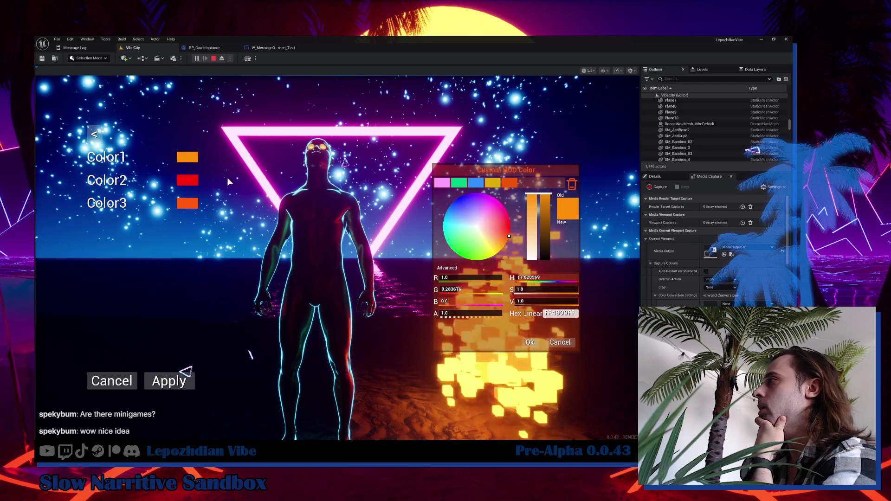
{"action": "left_click", "coordinate": [475, 183]}
{"action": "left_click", "coordinate": [528, 342]}
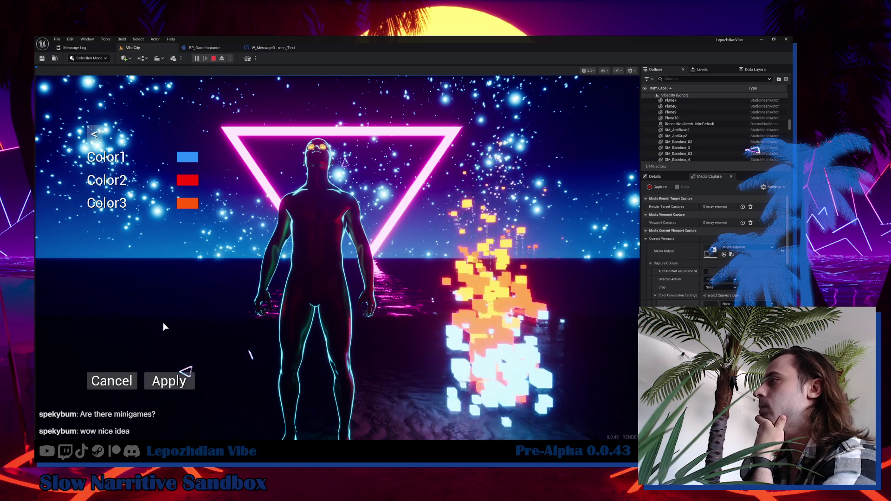
Apply the new fire colours, resume play, and bring up the Cheat Codes page.
{"action": "left_click", "coordinate": [178, 381]}
{"action": "left_click", "coordinate": [405, 319]}
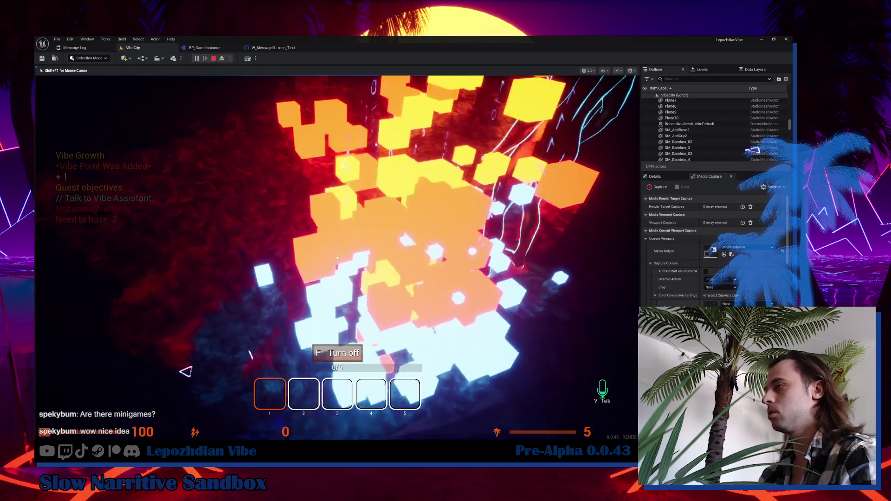
{"action": "key", "text": "Tab"}
{"action": "left_click", "coordinate": [276, 285]}
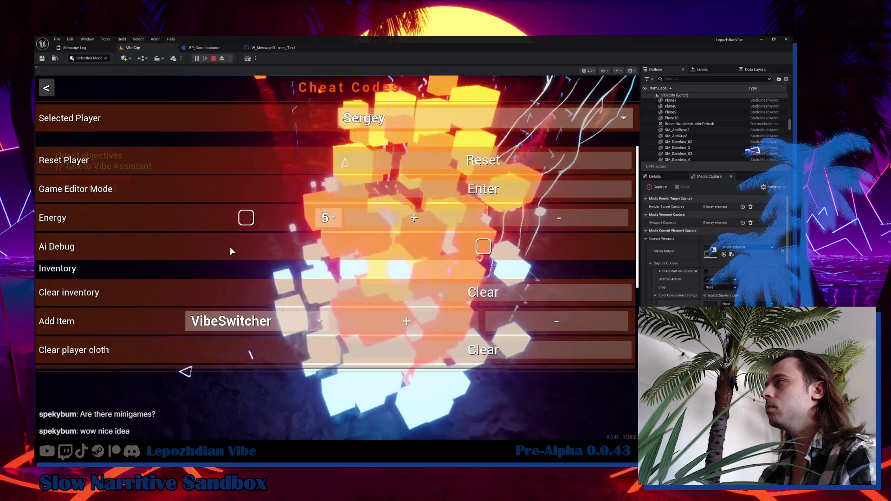
Close the menu and switch the glowing cube fire off and back on.
{"action": "key", "text": "Escape"}
{"action": "key", "text": "Tab"}
{"action": "key", "text": "f"}
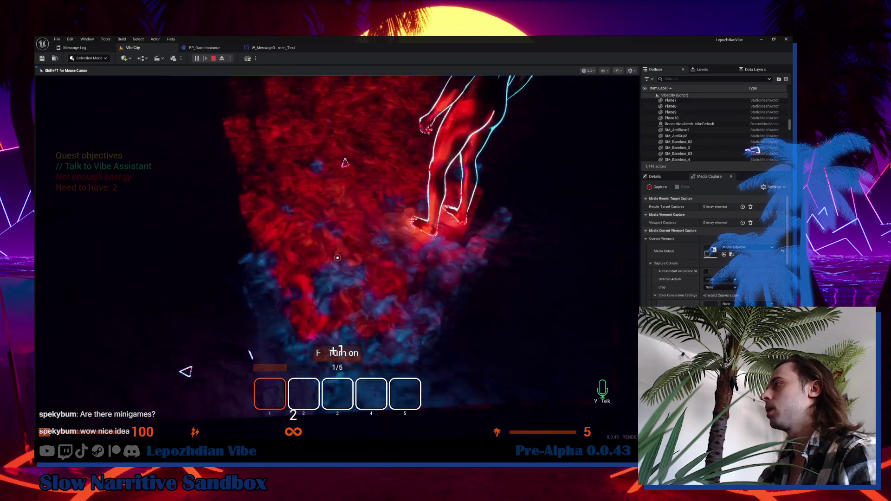
{"action": "key", "text": "f"}
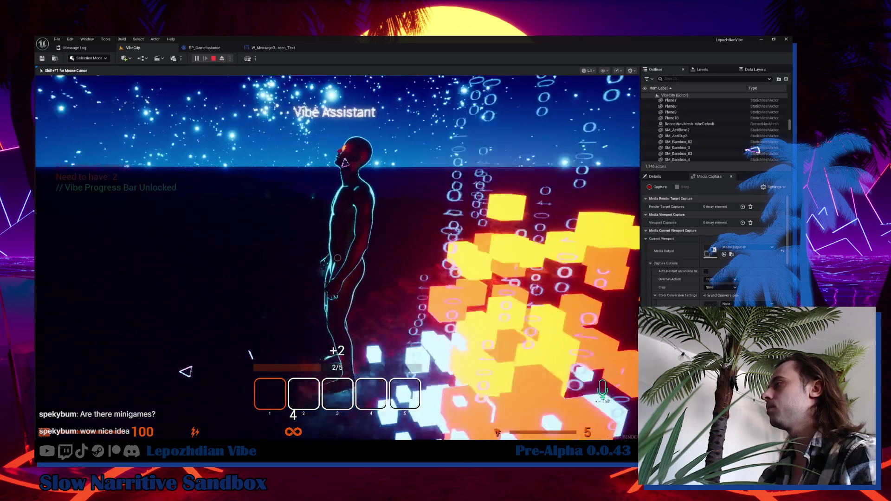
Talk to the Vibe Assistant, reply 'So Cool!', and end with 'I will go...'.
{"action": "key", "text": "f"}
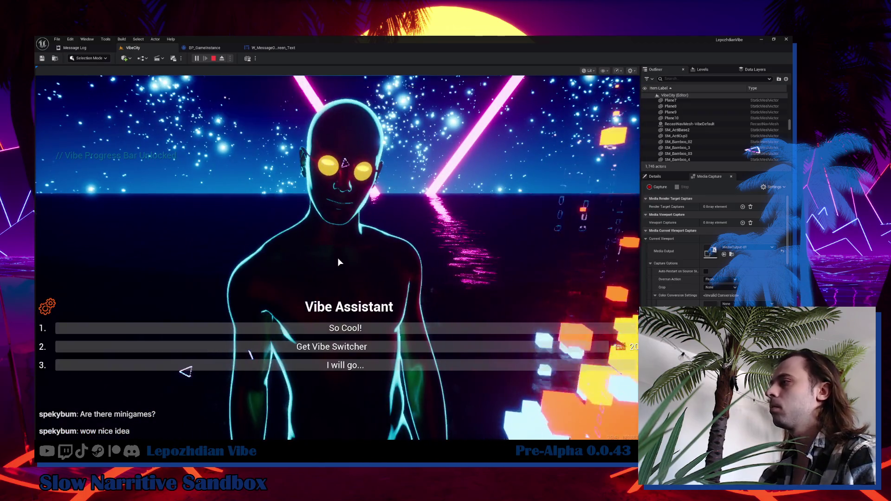
{"action": "left_click", "coordinate": [364, 329]}
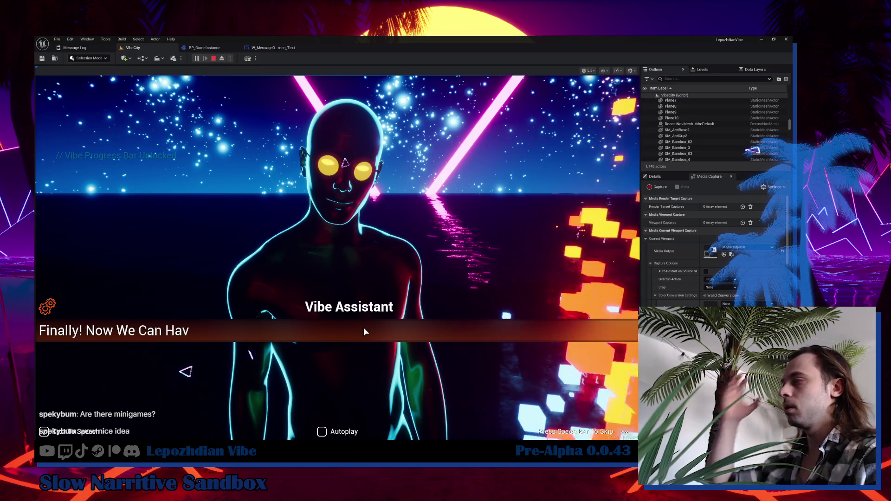
{"action": "left_click", "coordinate": [364, 329]}
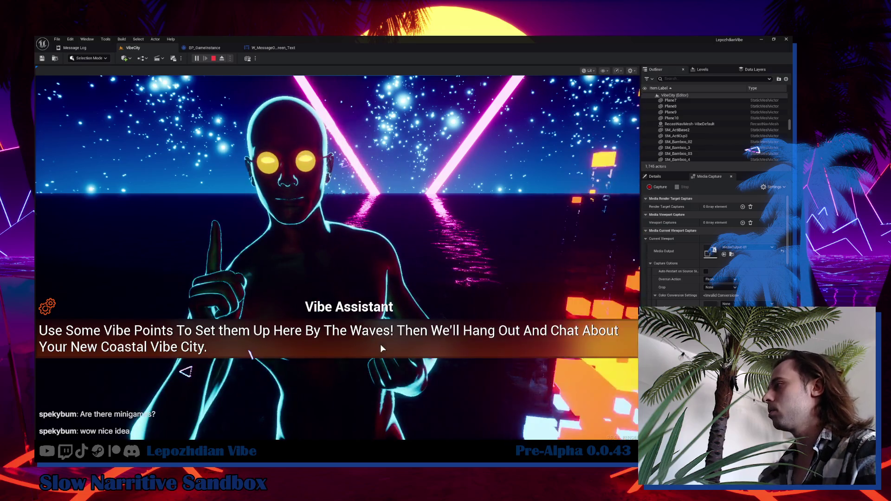
{"action": "left_click", "coordinate": [382, 384]}
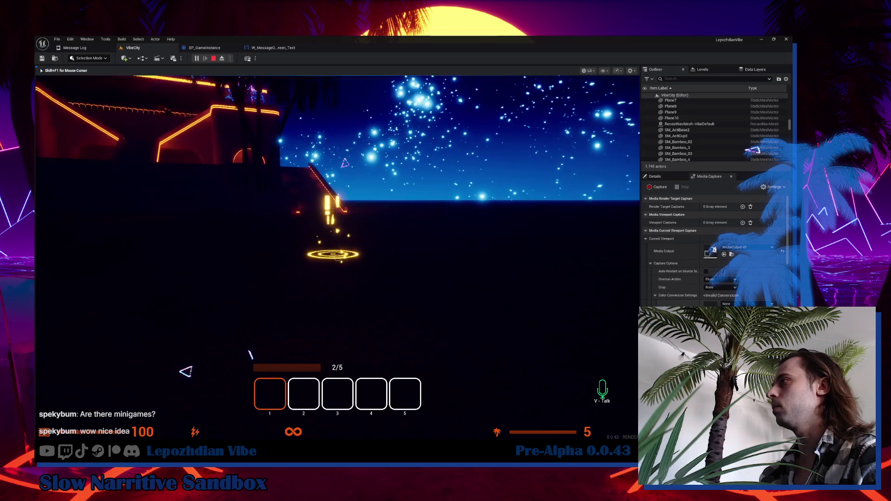
Walk into the yellow quest marker and apply the glowing lounger placement by the fire.
{"action": "key", "text": "w"}
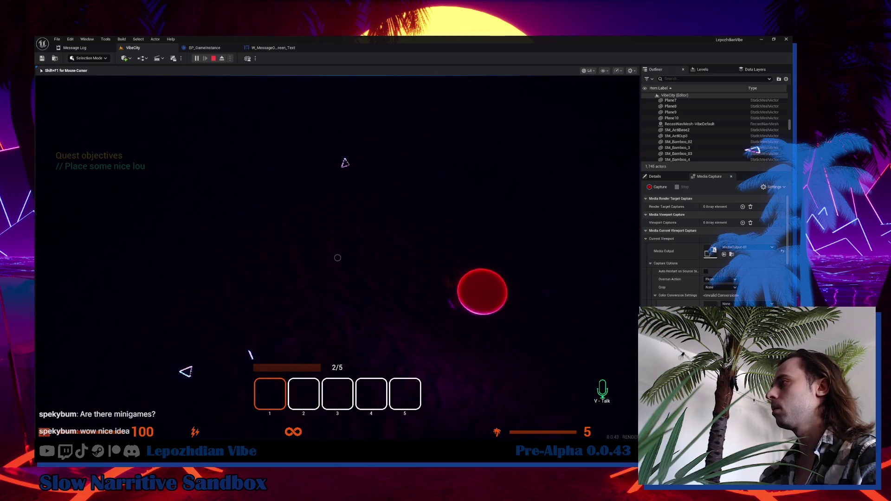
{"action": "key", "text": "w"}
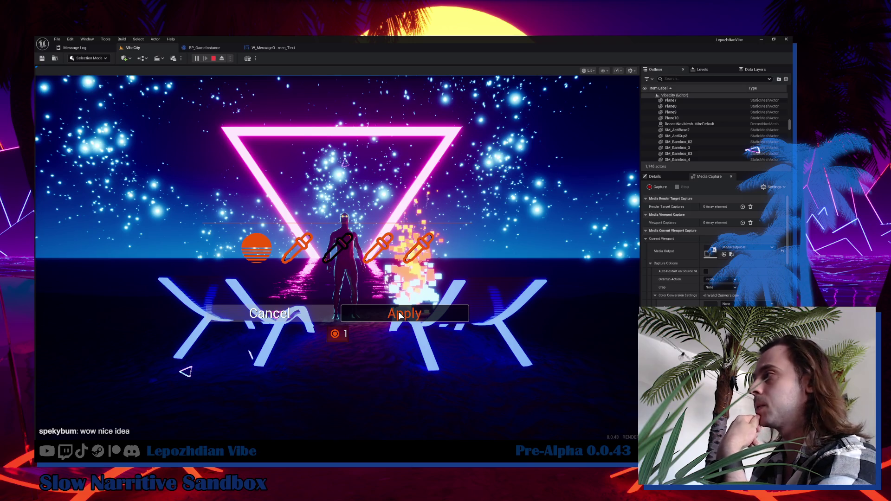
{"action": "left_click", "coordinate": [399, 315]}
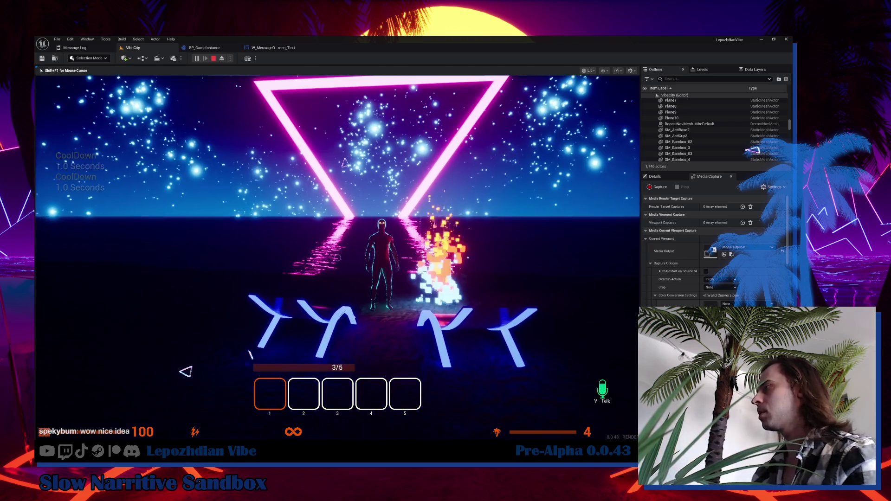
Talk to the Vibe Assistant, answer 'I will go...', and head for the new quest marker.
{"action": "key", "text": "w"}
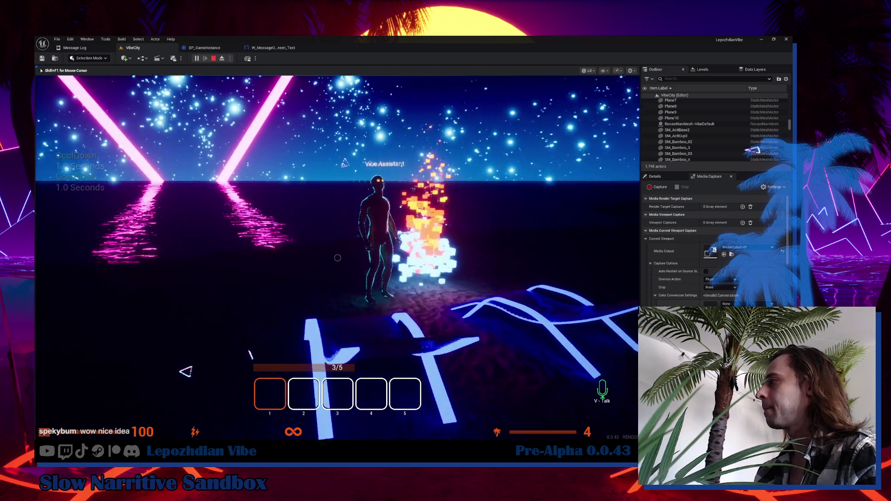
{"action": "key", "text": "f"}
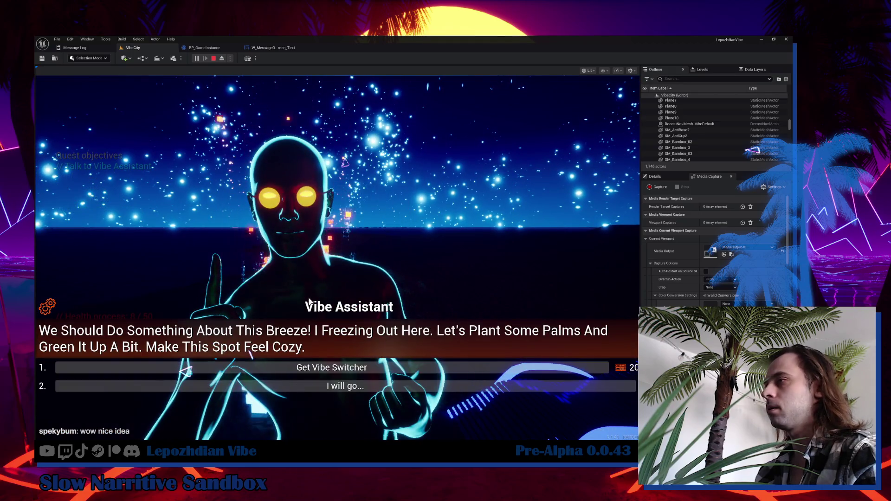
{"action": "left_click", "coordinate": [327, 386]}
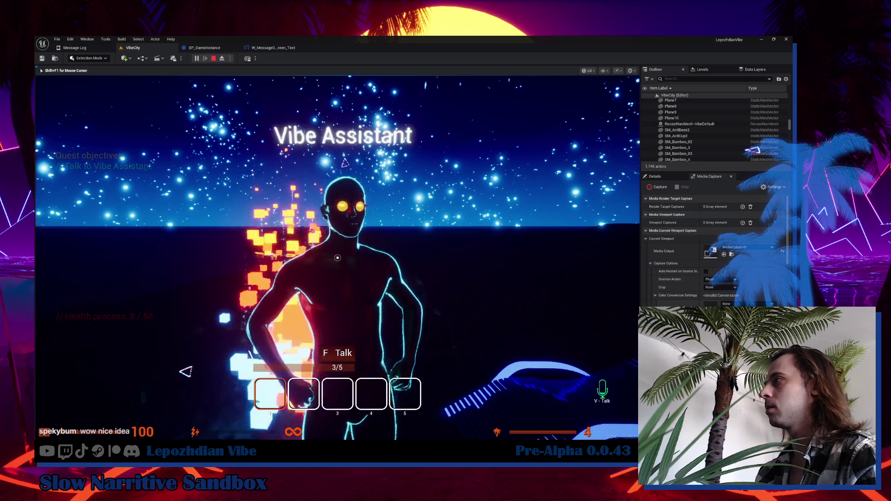
{"action": "key", "text": "w"}
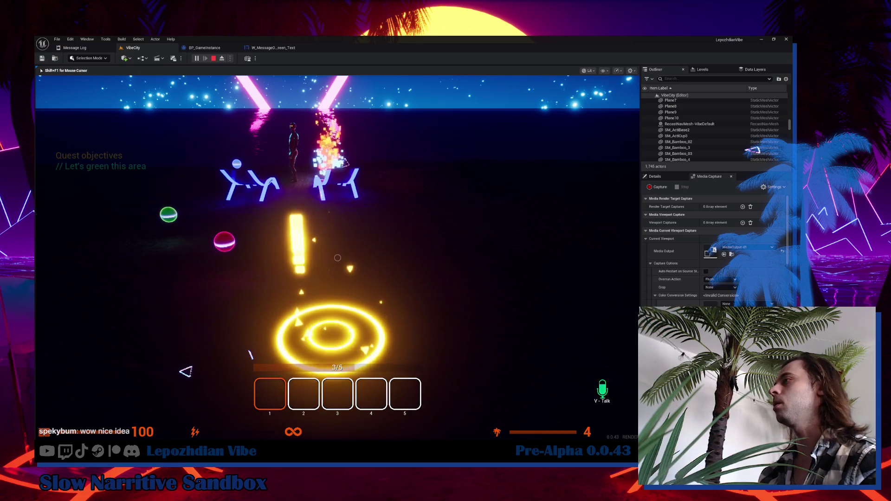
Preview orange, white-blue, pink and green palm presets, then open the custom vegetation colours.
{"action": "key", "text": "e"}
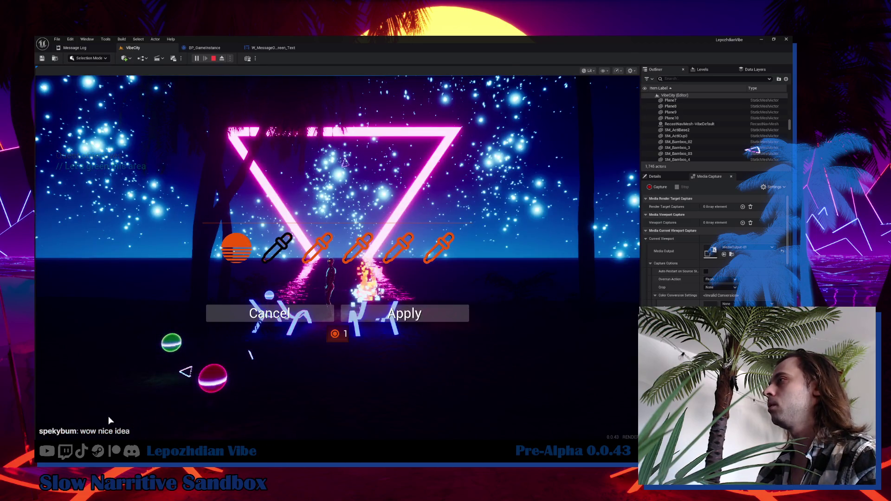
{"action": "left_click", "coordinate": [325, 245]}
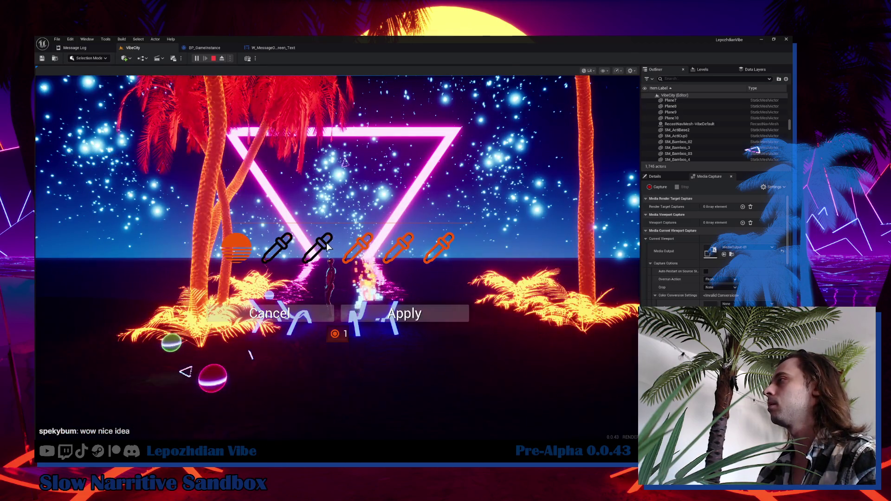
{"action": "left_click", "coordinate": [348, 246]}
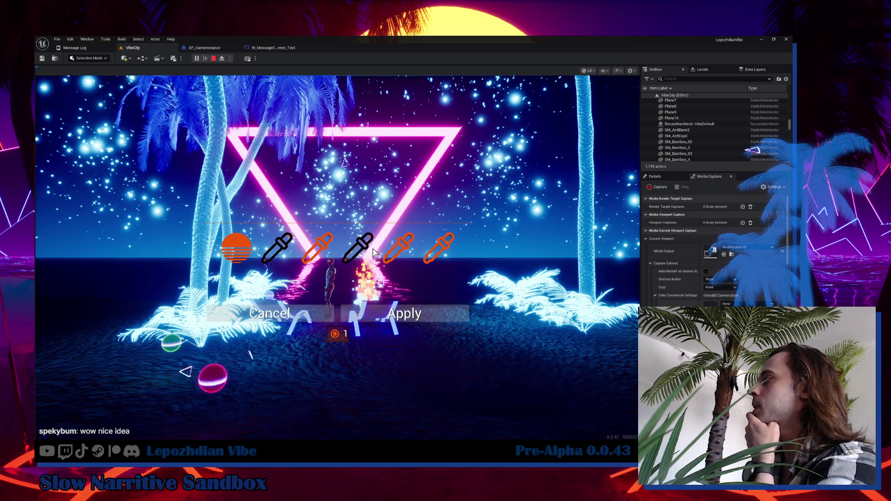
{"action": "left_click", "coordinate": [393, 256]}
{"action": "left_click", "coordinate": [437, 249]}
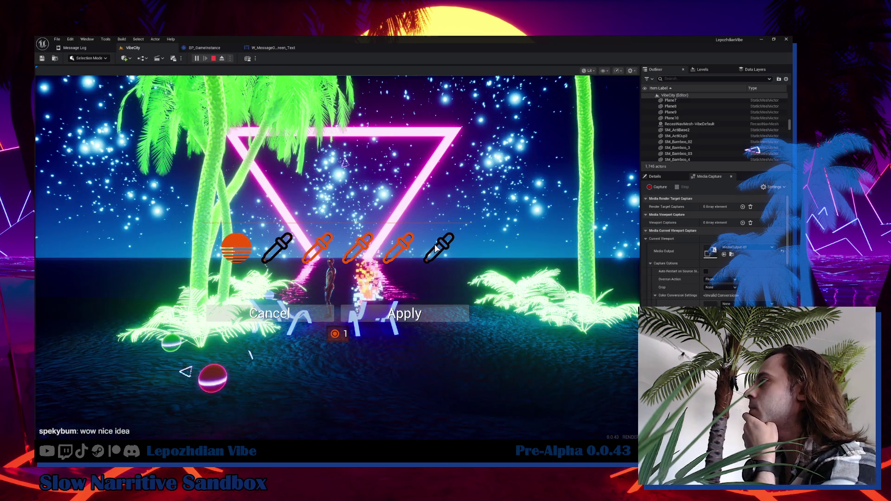
{"action": "left_click", "coordinate": [327, 251]}
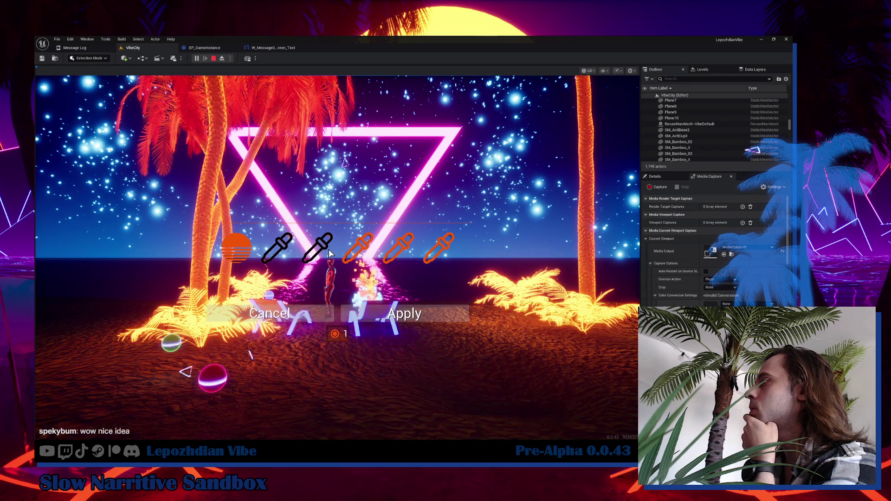
{"action": "left_click", "coordinate": [352, 252]}
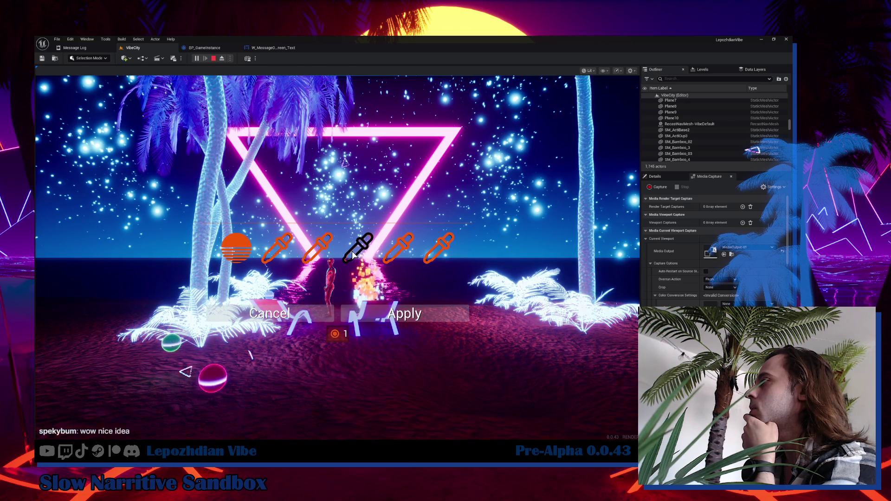
{"action": "left_click", "coordinate": [235, 251]}
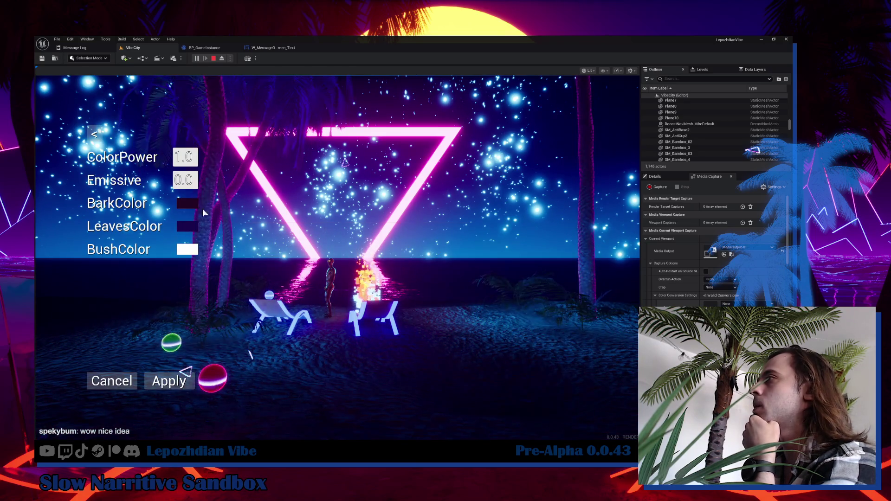
Set the palm BarkColor to magenta and LeavesColor to vivid green.
{"action": "left_click", "coordinate": [191, 201]}
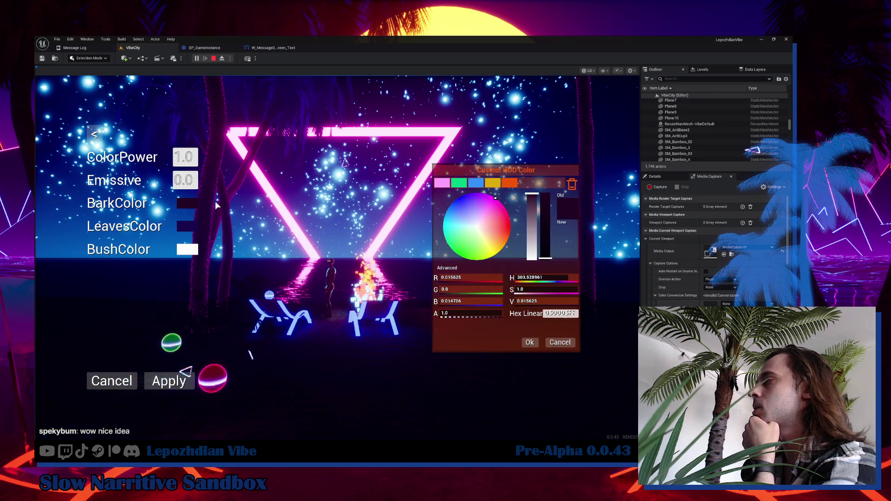
{"action": "left_click_drag", "start_coordinate": [513, 217], "coordinate": [546, 211]}
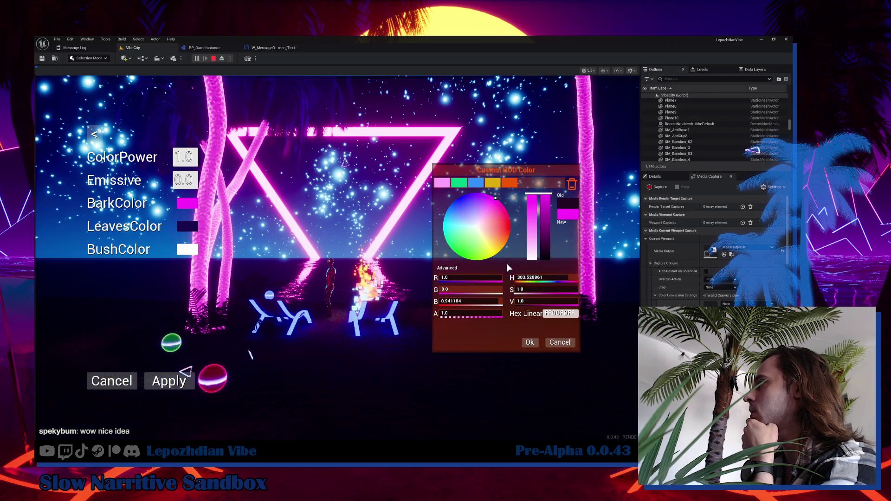
{"action": "left_click", "coordinate": [530, 342]}
{"action": "left_click", "coordinate": [187, 226]}
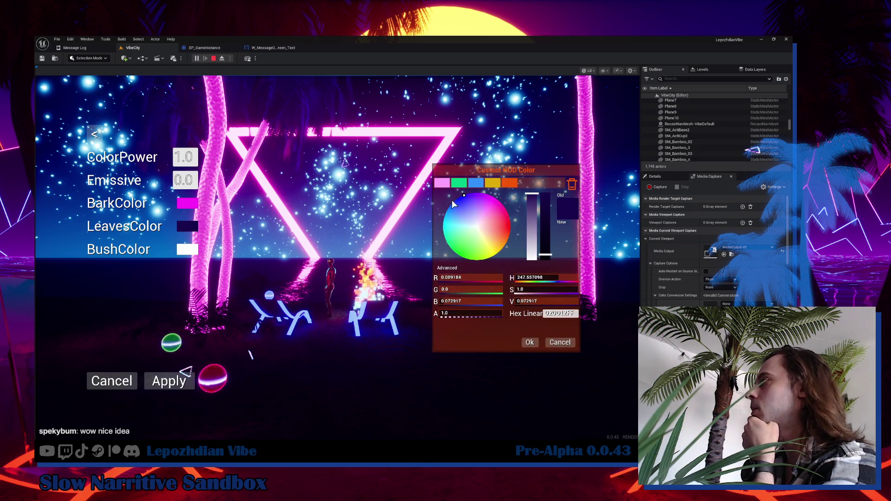
{"action": "left_click", "coordinate": [459, 182]}
{"action": "left_click_drag", "start_coordinate": [545, 218], "coordinate": [548, 163]}
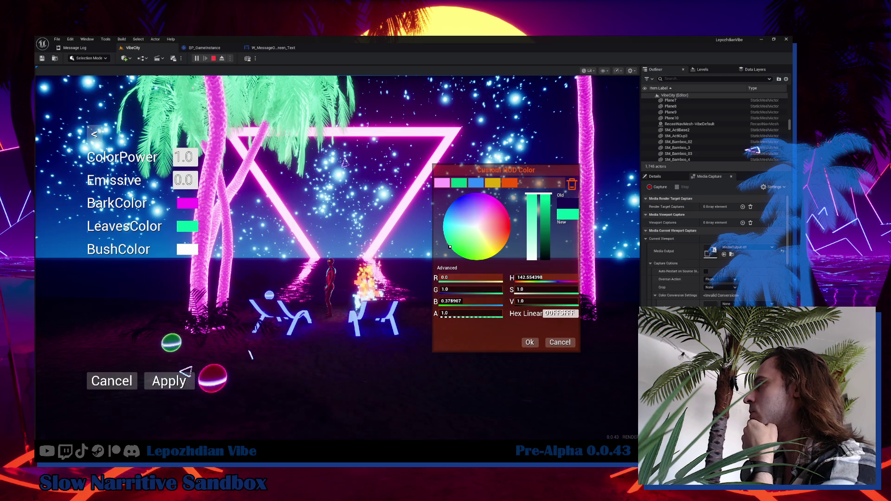
{"action": "left_click", "coordinate": [531, 342]}
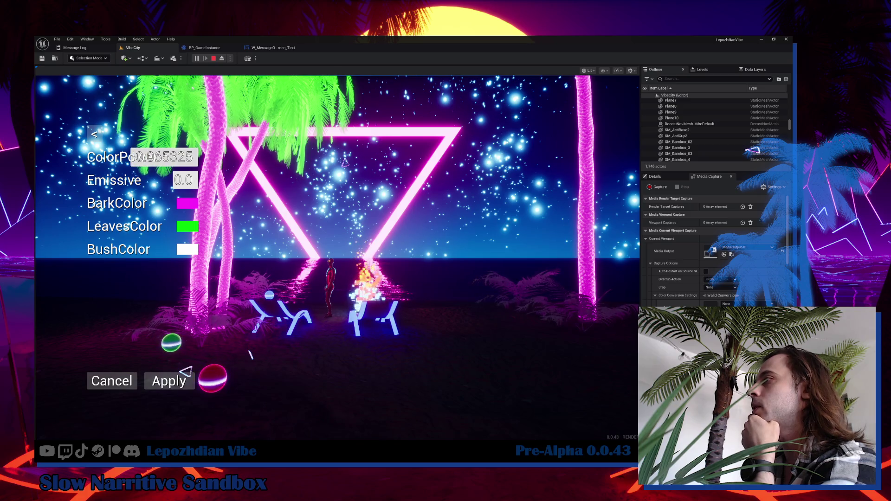
Raise Emissive, make BushColor yellow, set ColorPower to 0, and close the colour settings.
{"action": "left_click_drag", "start_coordinate": [183, 180], "coordinate": [195, 180]}
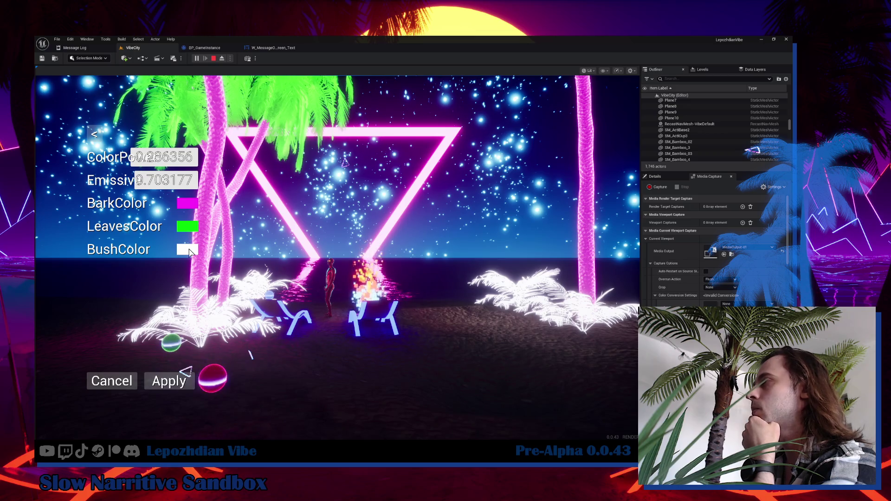
{"action": "left_click", "coordinate": [190, 251]}
{"action": "left_click", "coordinate": [481, 184]}
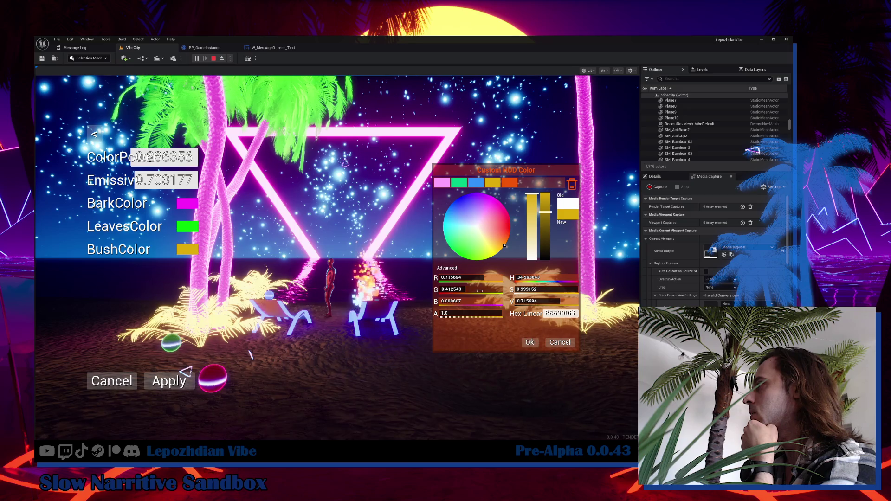
{"action": "left_click", "coordinate": [527, 344]}
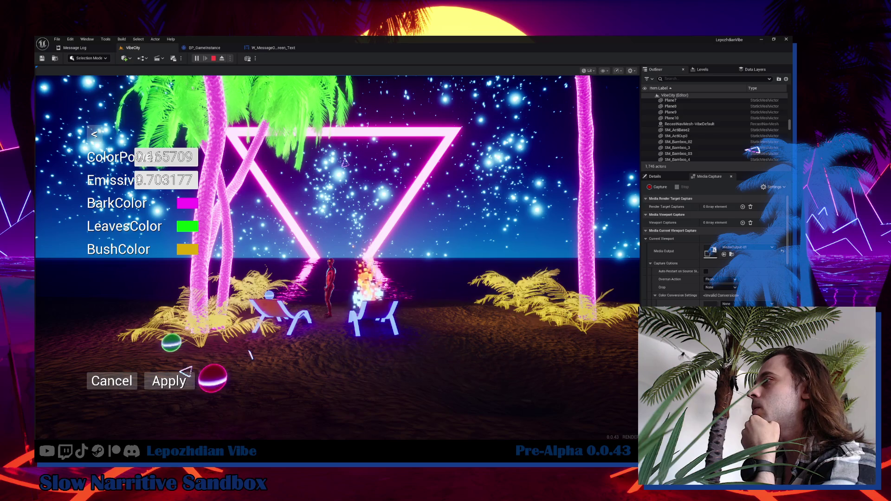
{"action": "type", "text": "0"}
{"action": "key", "text": "Return"}
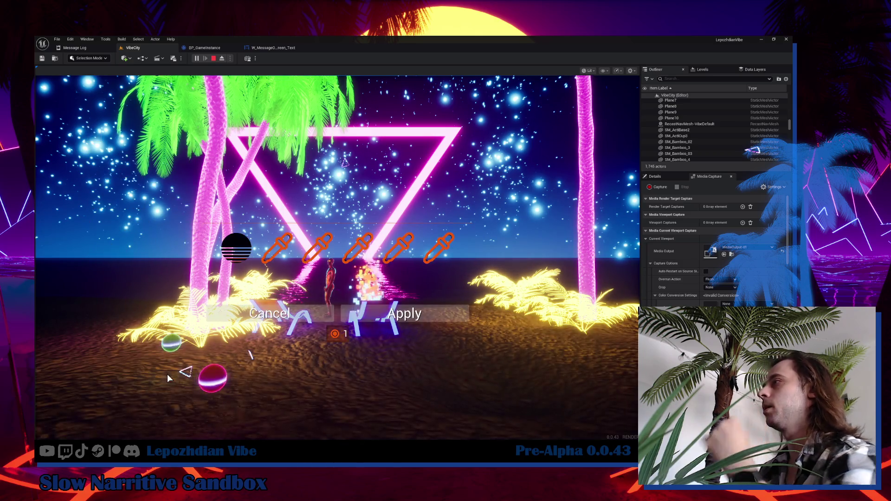
{"action": "left_click", "coordinate": [377, 314]}
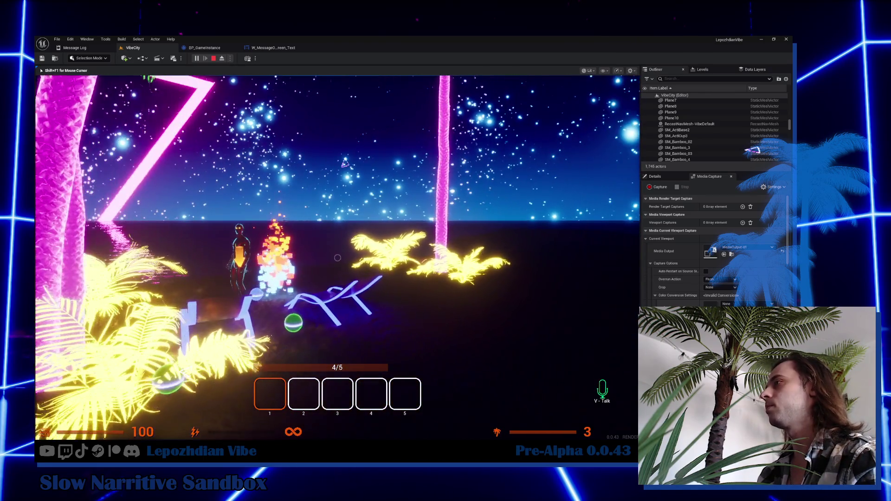
Go to page two of the in-game menu and launch the Vibe Editor.
{"action": "key", "text": "Tab"}
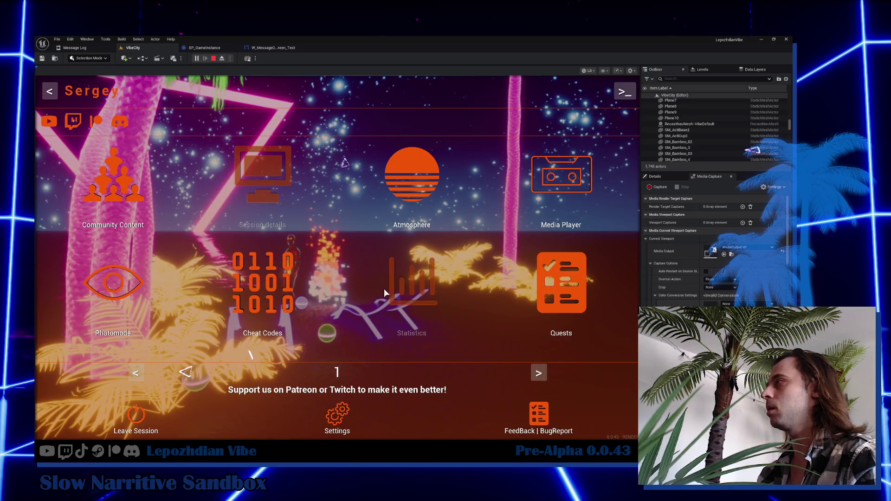
{"action": "left_click", "coordinate": [539, 373]}
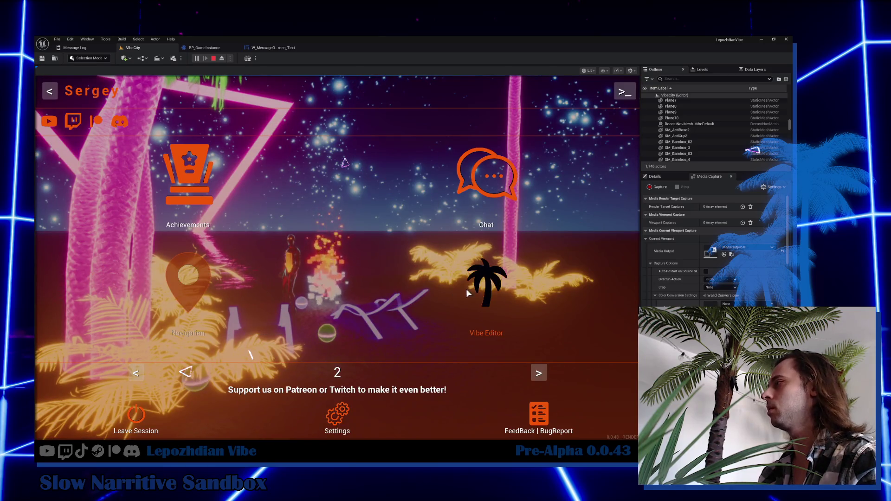
{"action": "left_click", "coordinate": [492, 293]}
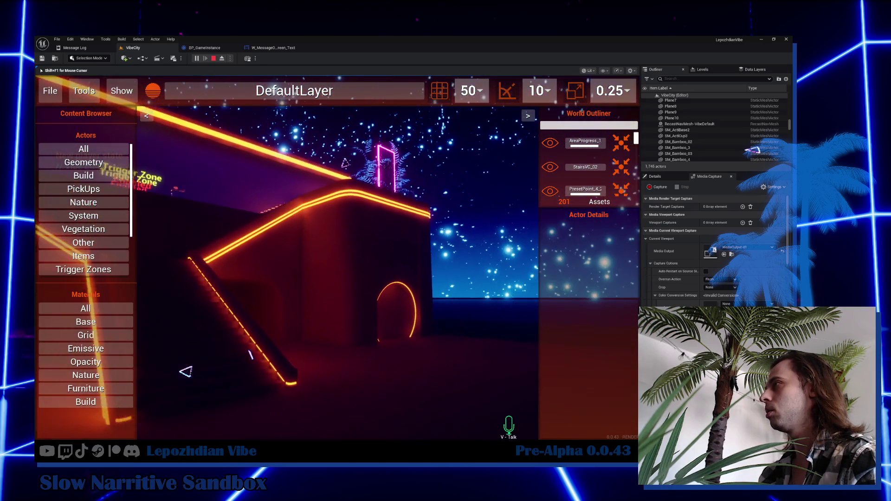
Make the StairsVC_02 stairs' Emissive_Base colour blue.
{"action": "left_click", "coordinate": [257, 244]}
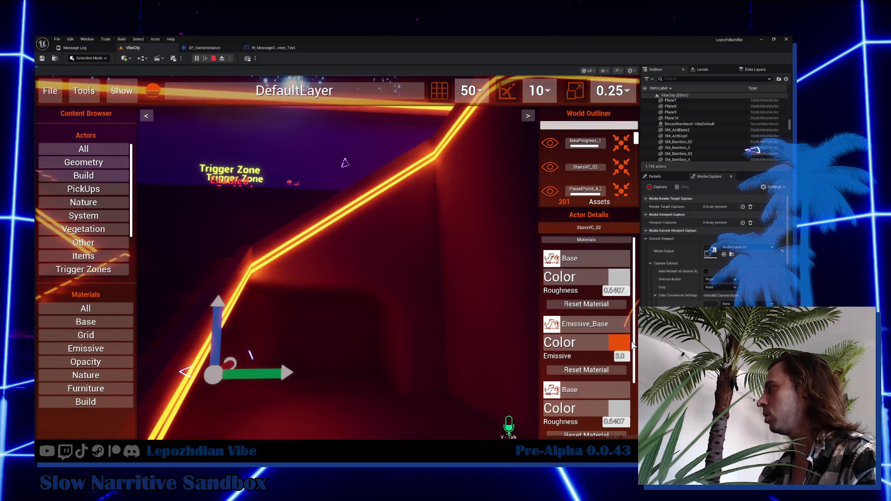
{"action": "left_click", "coordinate": [623, 343]}
{"action": "left_click", "coordinate": [476, 182]}
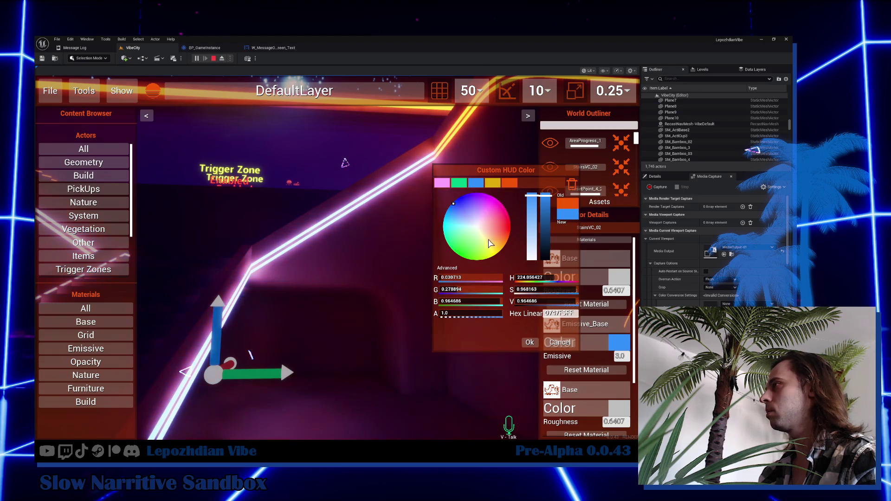
{"action": "left_click", "coordinate": [529, 342]}
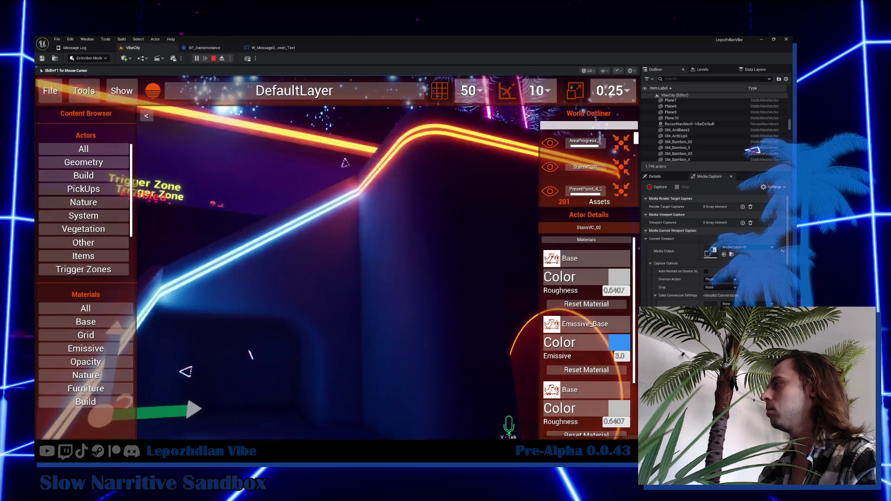
{"action": "left_click_drag", "start_coordinate": [242, 325], "coordinate": [241, 325]}
Apply the Emissive Dots material to the Box_400x802 floor box.
{"action": "left_click", "coordinate": [294, 282]}
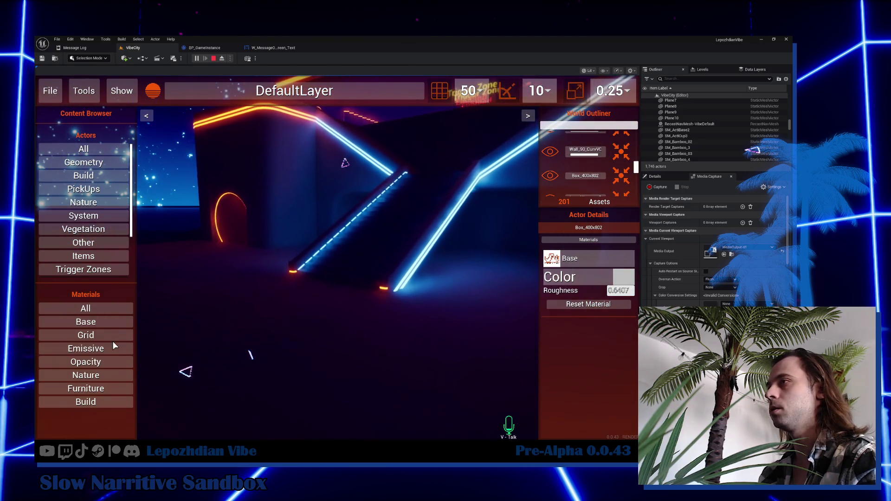
{"action": "left_click", "coordinate": [111, 335]}
{"action": "left_click", "coordinate": [96, 335]}
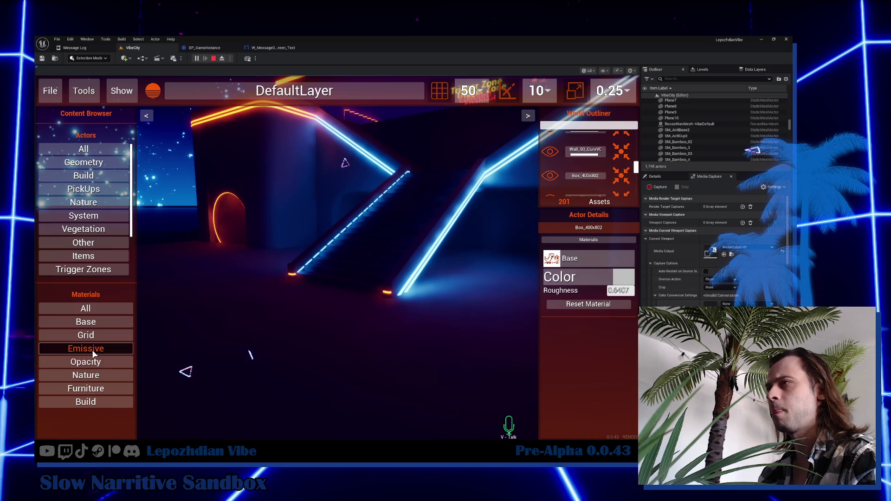
{"action": "left_click", "coordinate": [102, 349]}
{"action": "left_click", "coordinate": [74, 374]}
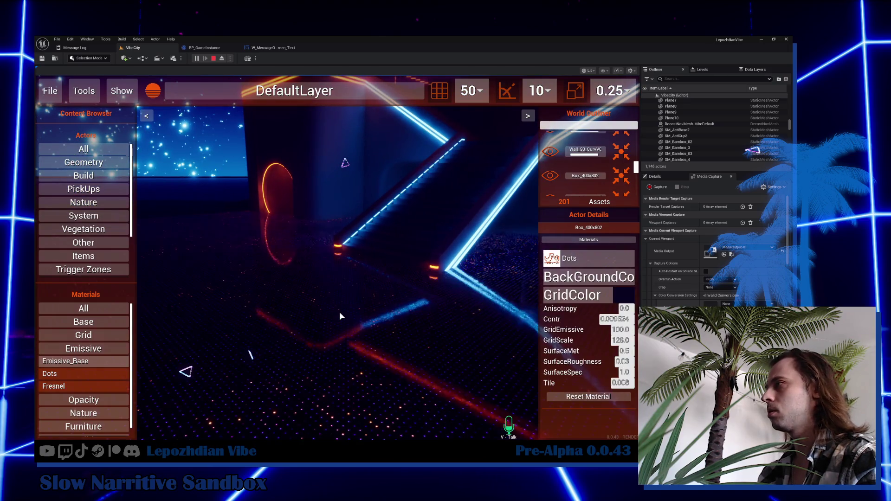
{"action": "left_click_drag", "start_coordinate": [339, 312], "coordinate": [339, 312]}
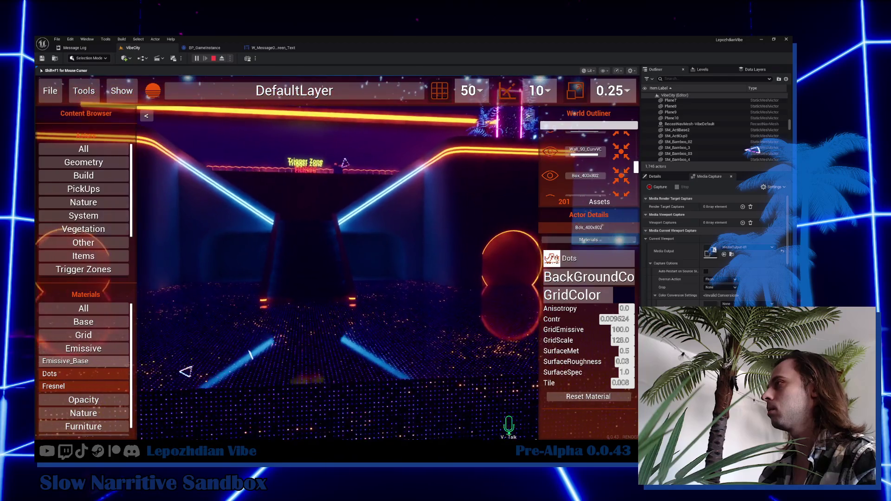
Set the ParebCV_2 wall piece's Emissive_Base colour to blue.
{"action": "key", "text": "shift+F1"}
{"action": "left_click", "coordinate": [495, 191]}
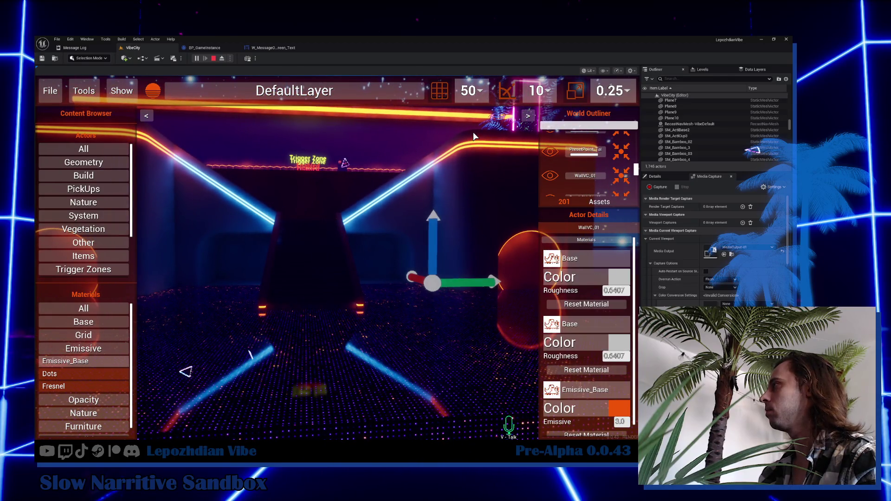
{"action": "left_click", "coordinate": [624, 343]}
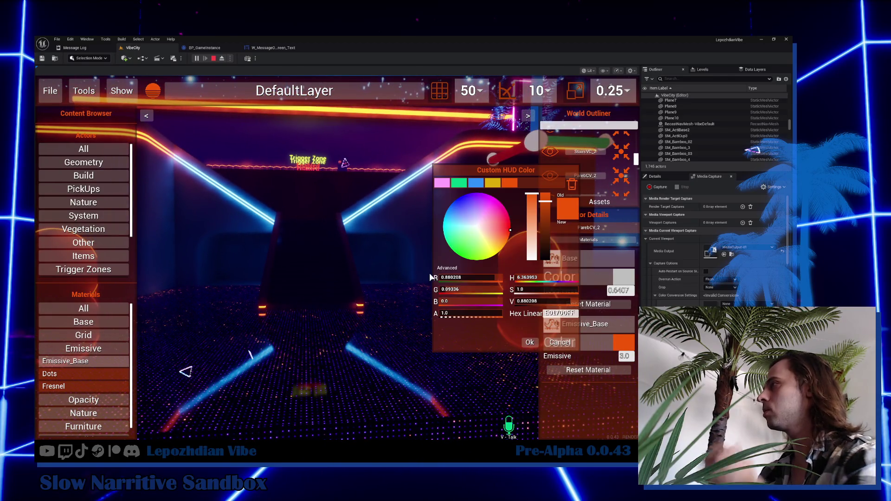
{"action": "left_click", "coordinate": [475, 182]}
{"action": "left_click", "coordinate": [529, 342]}
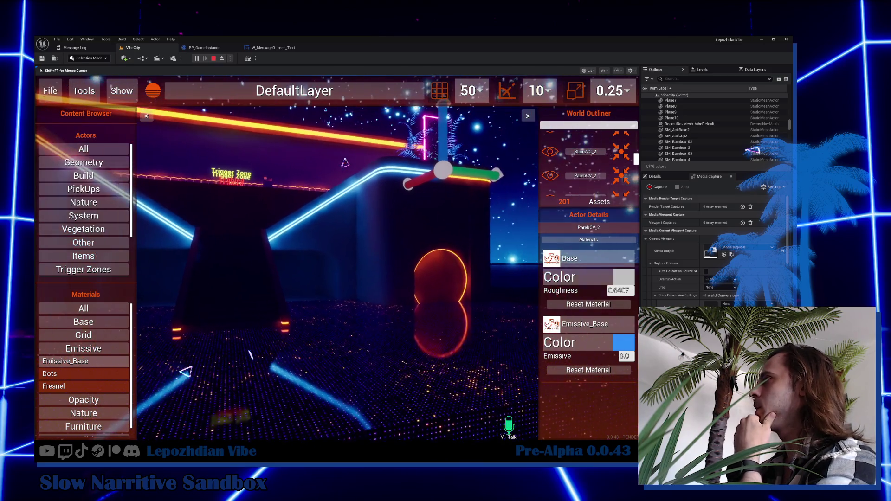
Return ParebCV_2's emissive colour to orange and leave the Vibe Editor for gameplay.
{"action": "key", "text": "shift+F1"}
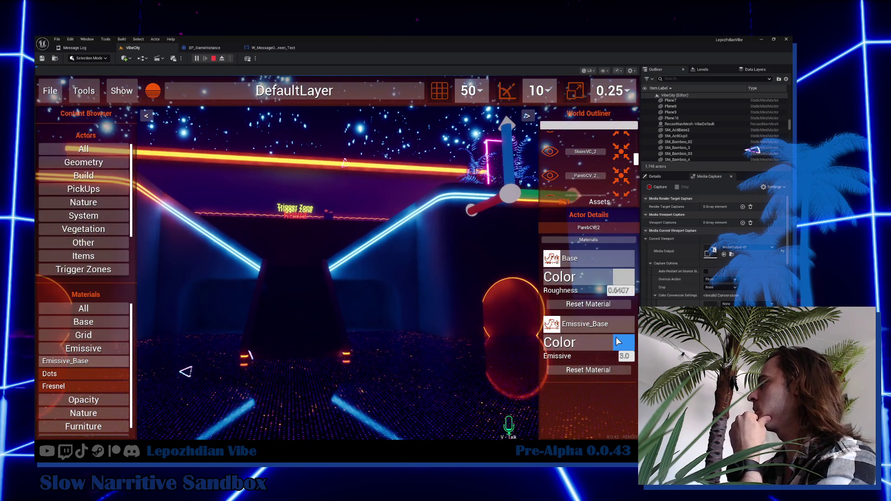
{"action": "left_click", "coordinate": [616, 342]}
{"action": "left_click", "coordinate": [509, 183]}
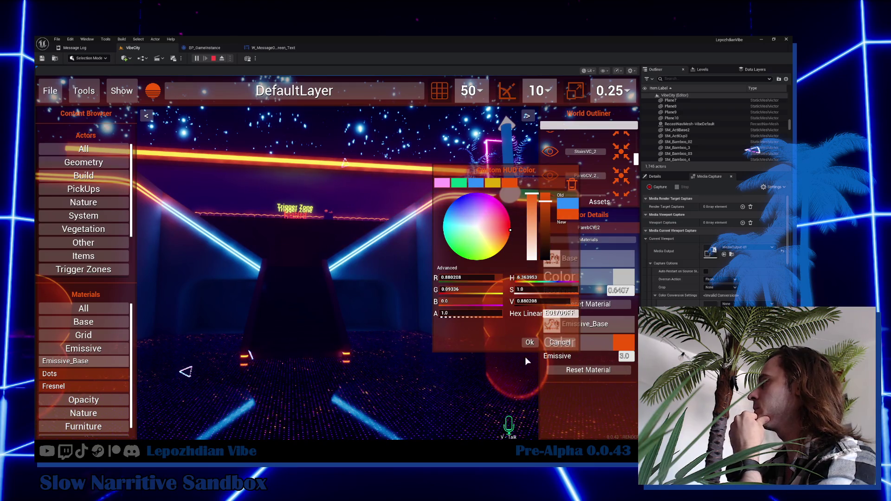
{"action": "left_click", "coordinate": [529, 343]}
{"action": "left_click", "coordinate": [62, 91]}
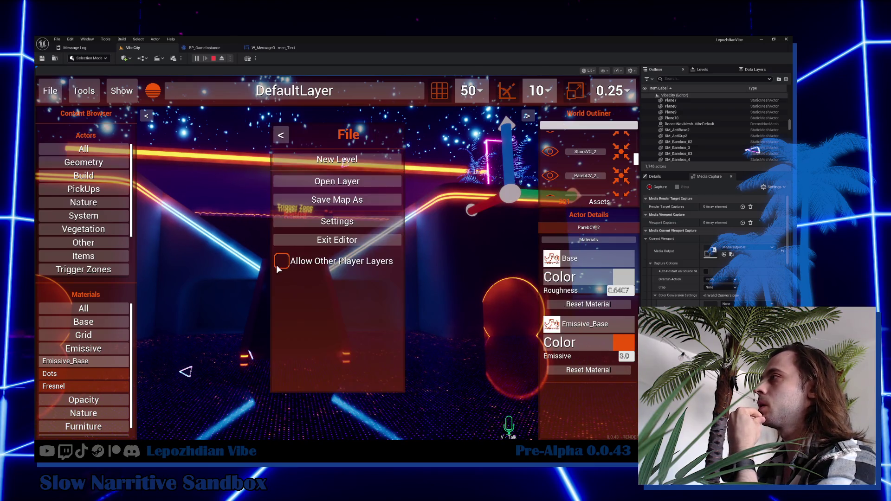
{"action": "left_click", "coordinate": [333, 244]}
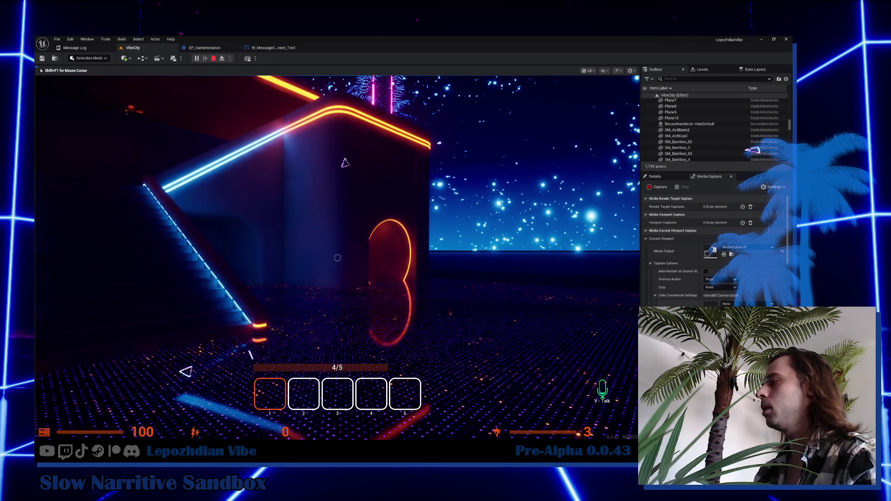
In Settings > HUD > HUD Layout, set the Background colour to blue with alpha about 0.69.
{"action": "key", "text": "Tab"}
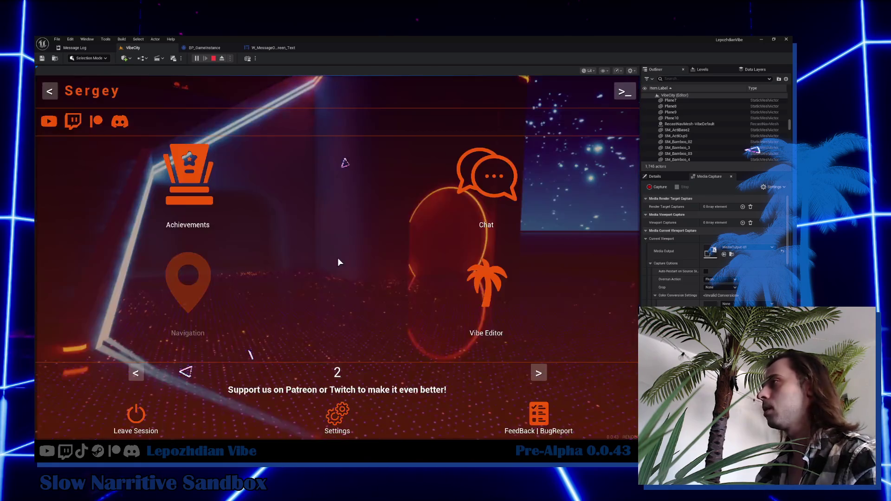
{"action": "left_click", "coordinate": [335, 418]}
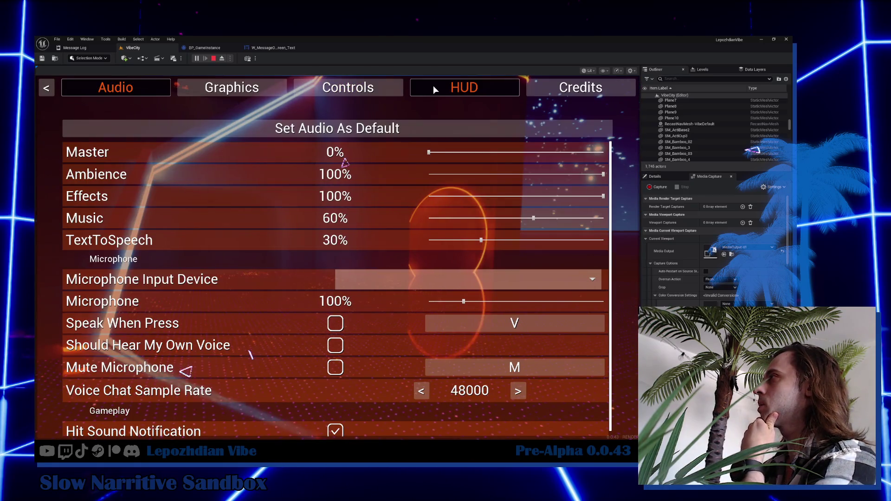
{"action": "left_click", "coordinate": [433, 89]}
{"action": "left_click", "coordinate": [469, 132]}
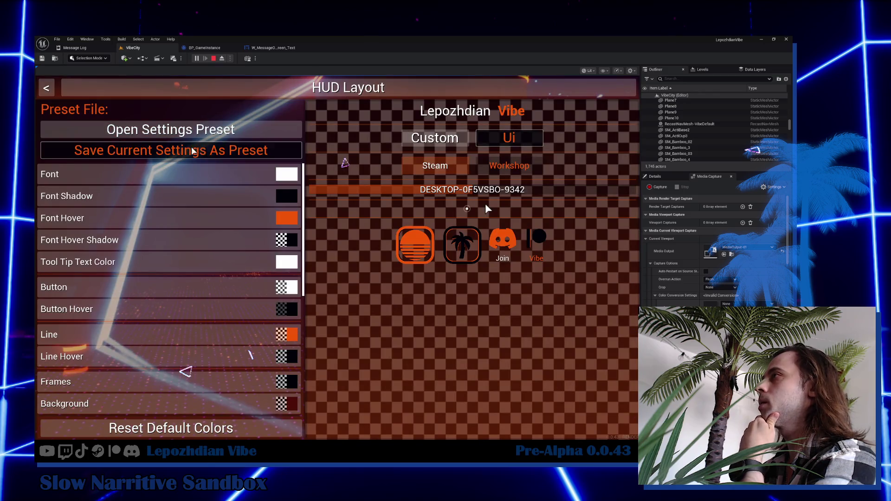
{"action": "scroll", "coordinate": [299, 375], "scroll_direction": "down", "scroll_amount": 3}
{"action": "scroll", "coordinate": [292, 342], "scroll_direction": "down", "scroll_amount": 1}
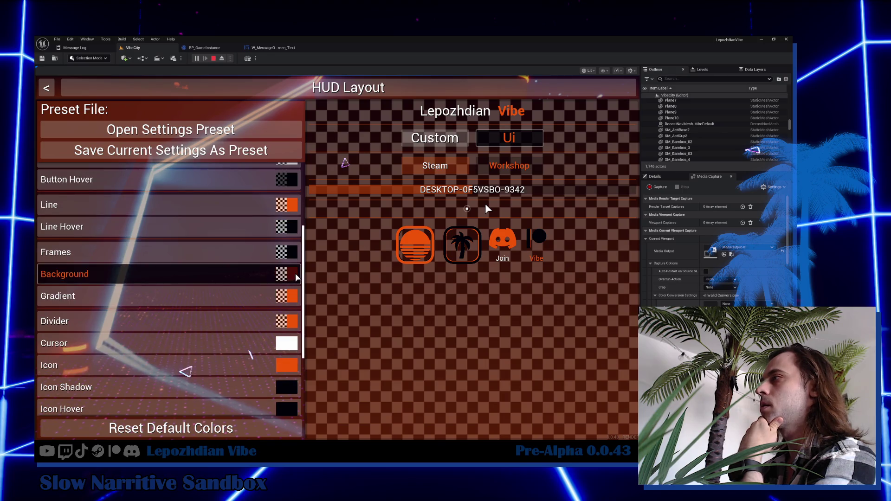
{"action": "left_click", "coordinate": [287, 274]}
{"action": "left_click", "coordinate": [475, 185]}
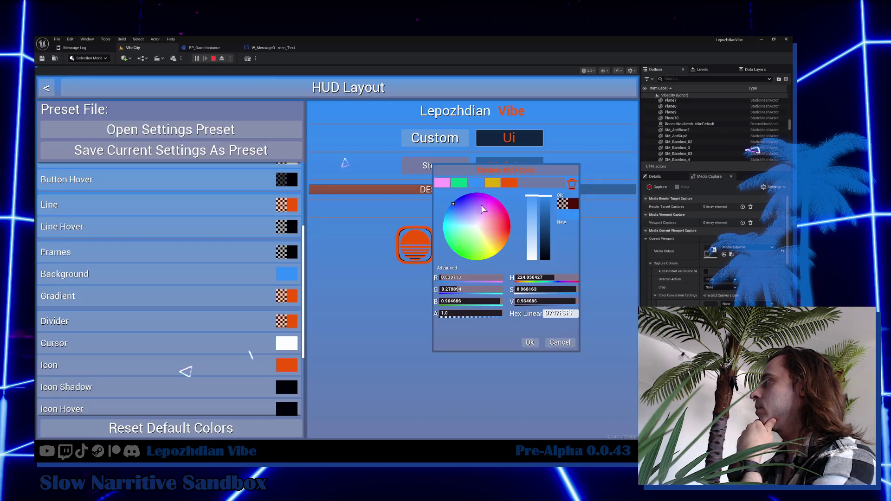
{"action": "left_click_drag", "start_coordinate": [498, 313], "coordinate": [484, 313]}
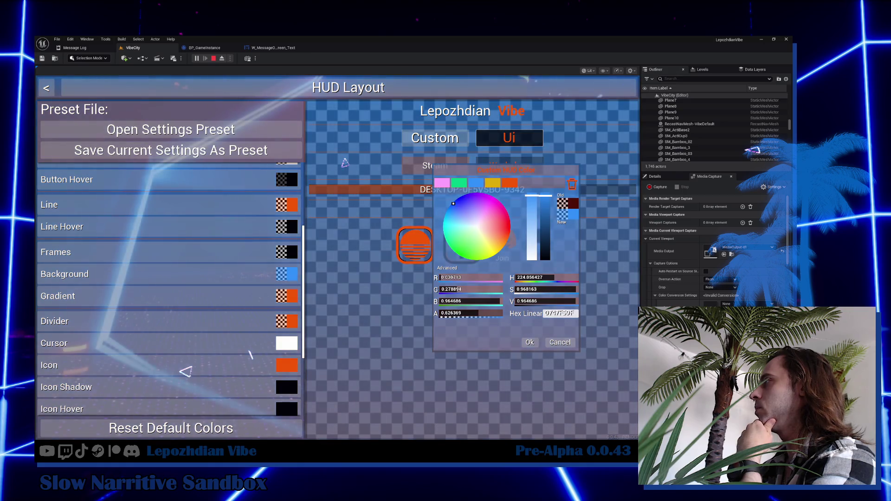
{"action": "left_click", "coordinate": [529, 342]}
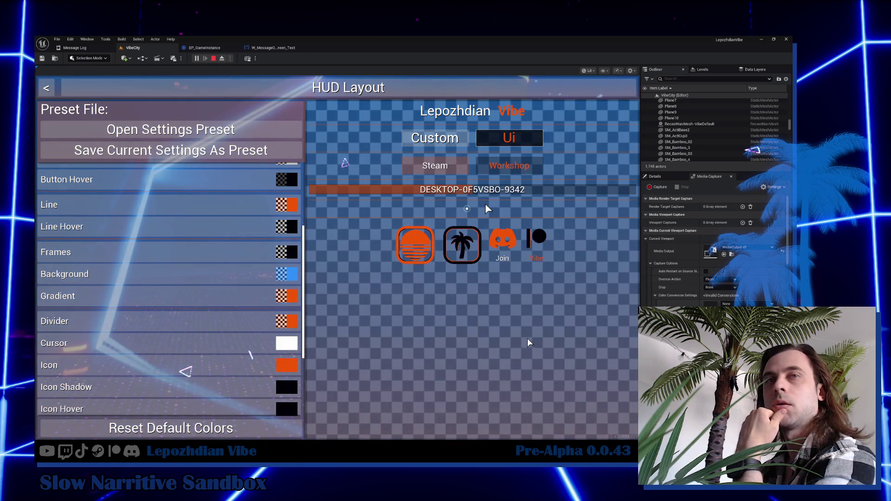
{"action": "key", "text": "Escape"}
{"action": "key", "text": "Escape"}
{"action": "key", "text": "Escape"}
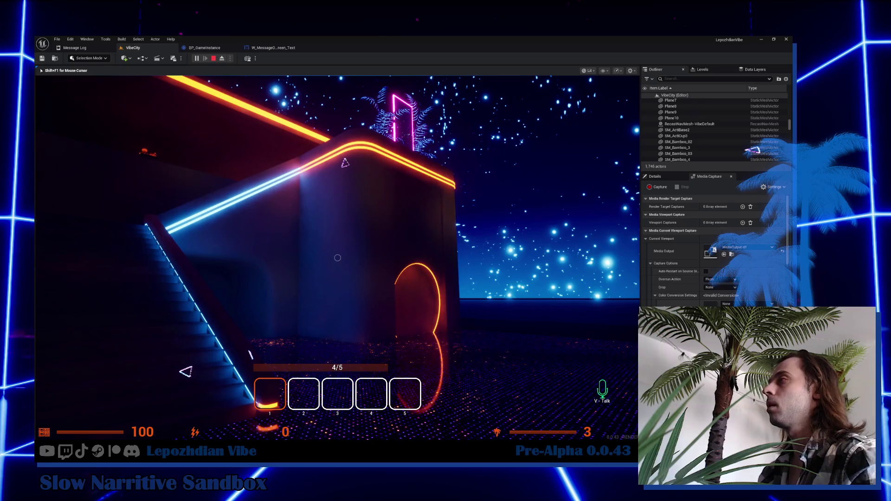
End Play In Editor and look around the VibeCity building toward the skyline.
{"action": "key", "text": "Escape"}
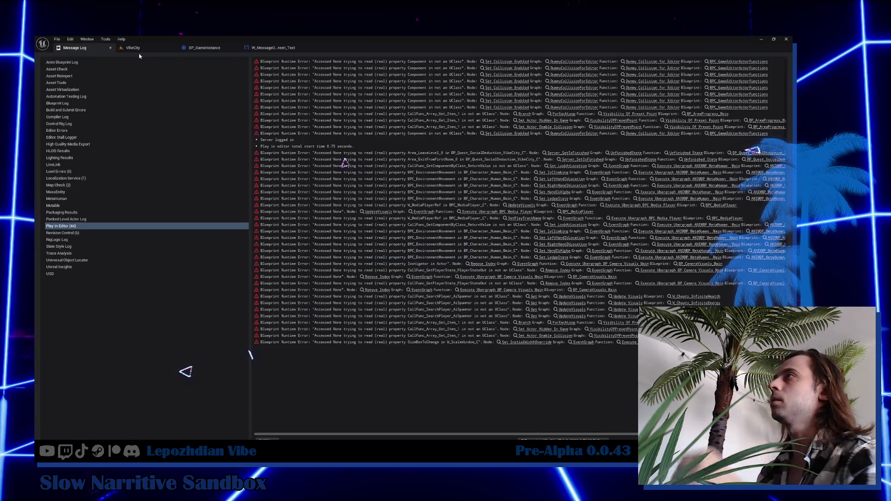
{"action": "left_click", "coordinate": [138, 51]}
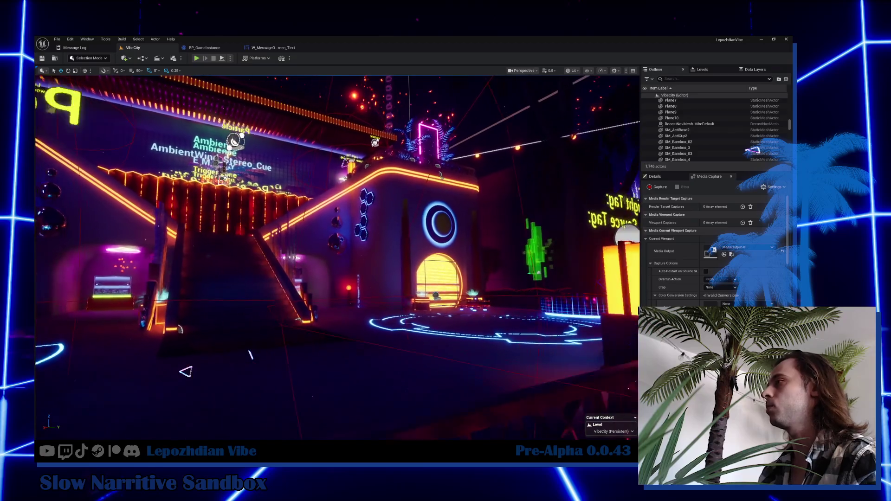
{"action": "scroll", "coordinate": [325, 255], "scroll_direction": "up", "scroll_amount": 2}
{"action": "key", "text": "s"}
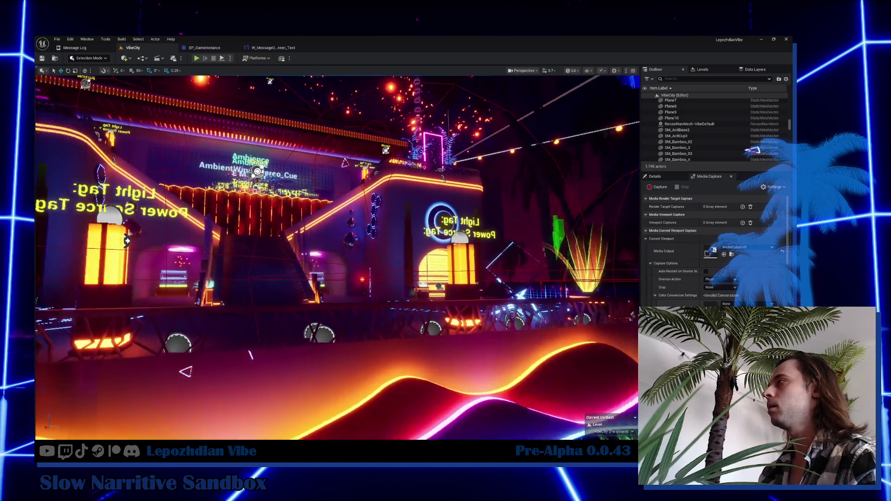
{"action": "scroll", "coordinate": [358, 256], "scroll_direction": "up", "scroll_amount": 2}
{"action": "left_click_drag", "start_coordinate": [357, 246], "coordinate": [39, 254]}
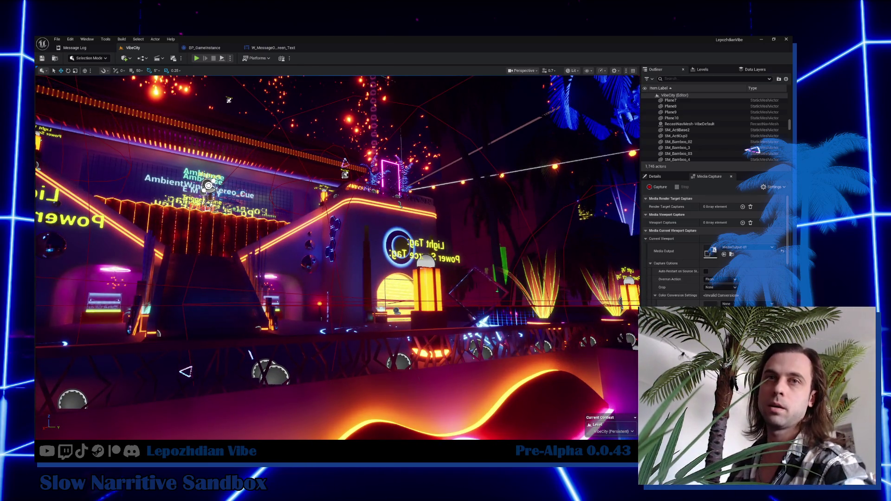
{"action": "mouse_move", "coordinate": [326, 257]}
{"action": "left_mouse_down"}
{"action": "mouse_move", "coordinate": [329, 232]}
{"action": "mouse_move", "coordinate": [408, 227]}
{"action": "mouse_move", "coordinate": [441, 209]}
{"action": "mouse_move", "coordinate": [251, 262]}
{"action": "mouse_move", "coordinate": [330, 261]}
{"action": "left_mouse_up"}
{"action": "mouse_move", "coordinate": [397, 279]}
{"action": "left_mouse_down"}
{"action": "mouse_move", "coordinate": [362, 279]}
{"action": "mouse_move", "coordinate": [358, 264]}
{"action": "mouse_move", "coordinate": [427, 269]}
{"action": "mouse_move", "coordinate": [390, 260]}
{"action": "mouse_move", "coordinate": [306, 265]}
{"action": "mouse_move", "coordinate": [325, 260]}
{"action": "left_mouse_up"}
Fly through the city past the spiral neon platform to the Ambience labels.
{"action": "scroll", "coordinate": [306, 265], "scroll_direction": "up", "scroll_amount": 3}
{"action": "scroll", "coordinate": [337, 255], "scroll_direction": "up", "scroll_amount": 2}
{"action": "key", "text": "w"}
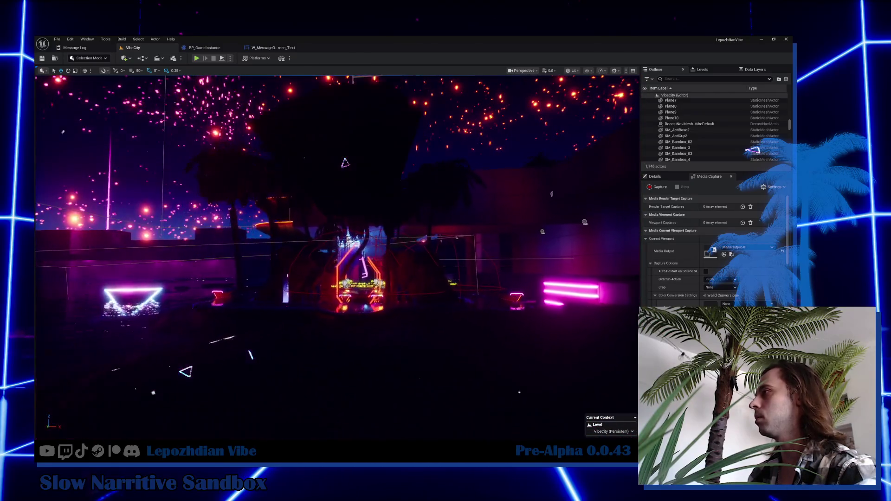
{"action": "key", "text": "w"}
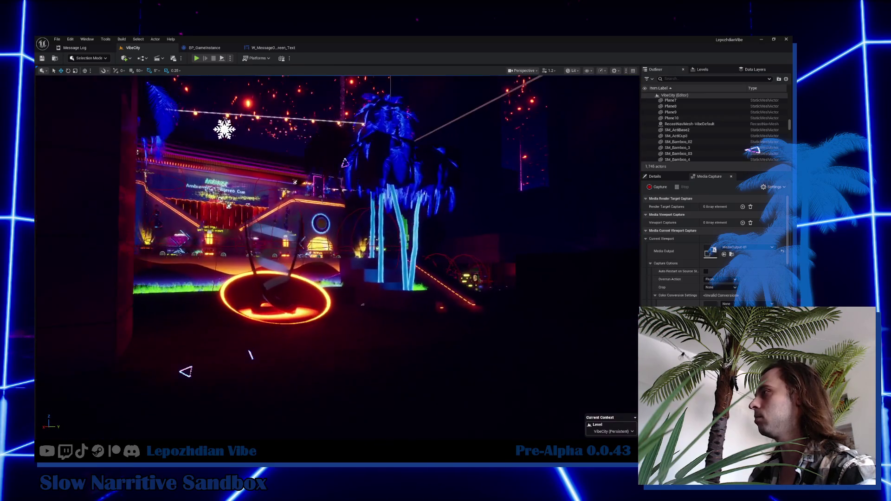
{"action": "key", "text": "w"}
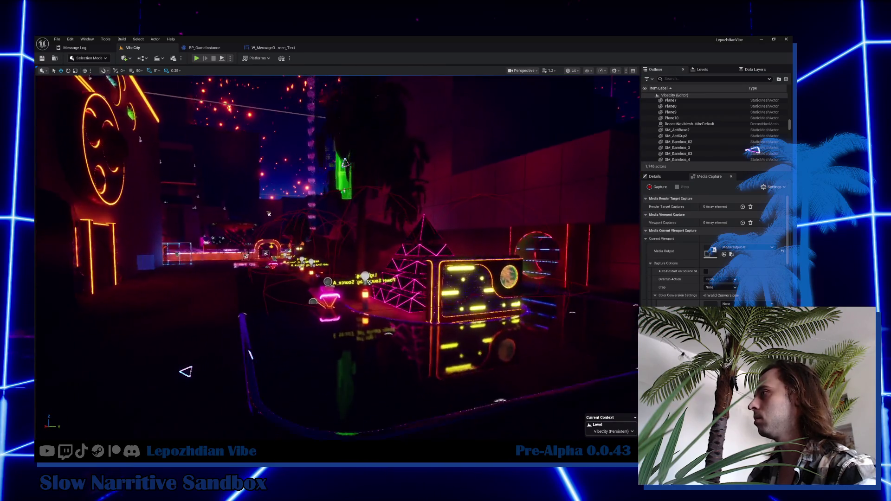
{"action": "key", "text": "w"}
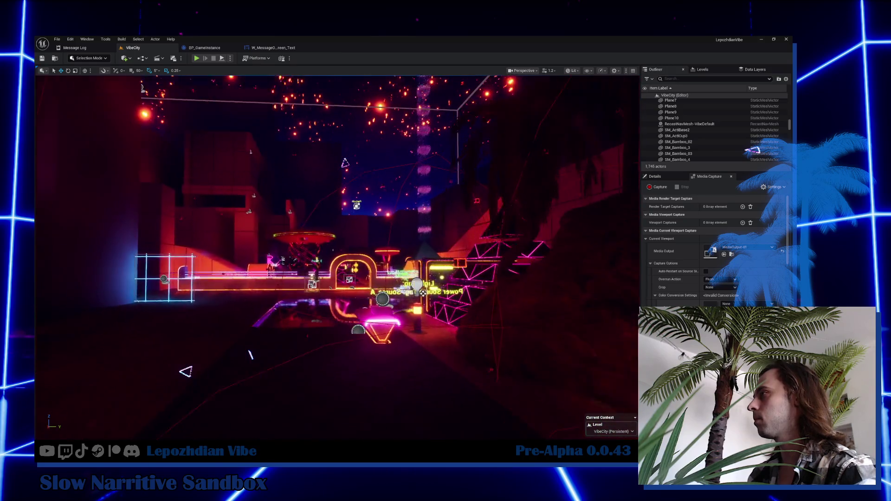
{"action": "key", "text": "w"}
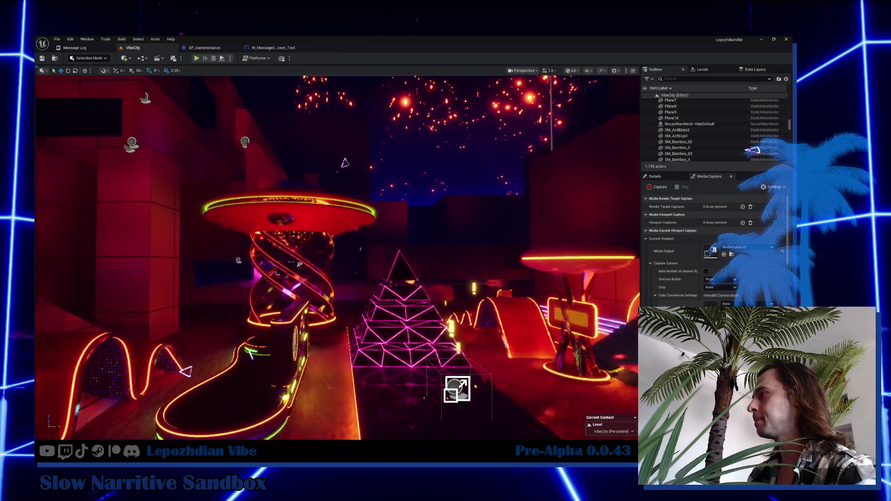
{"action": "key", "text": "w"}
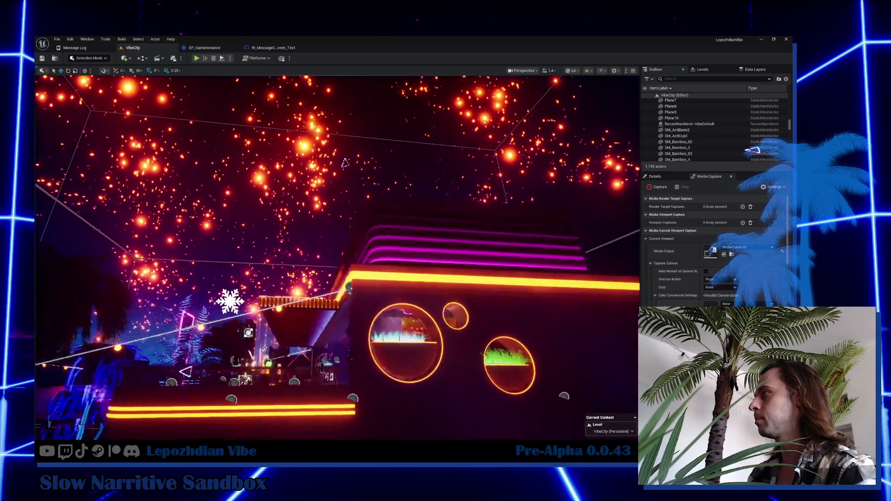
{"action": "key", "text": "w"}
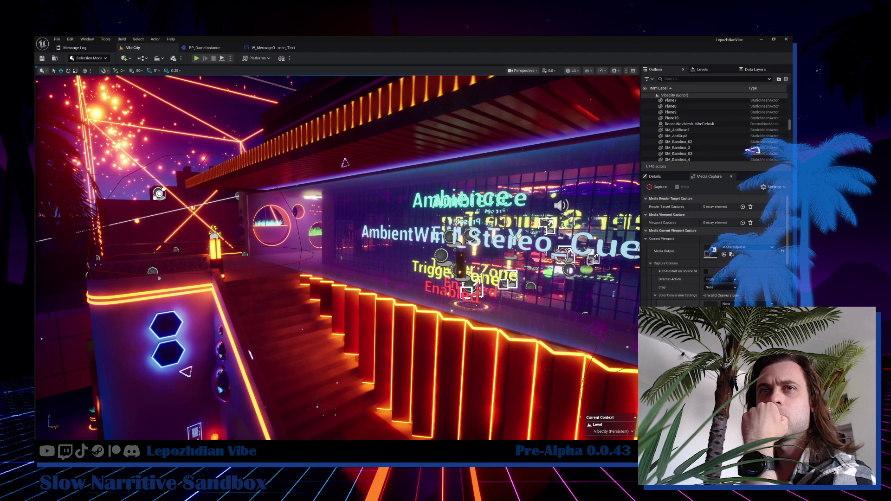
{"action": "left_click", "coordinate": [763, 41]}
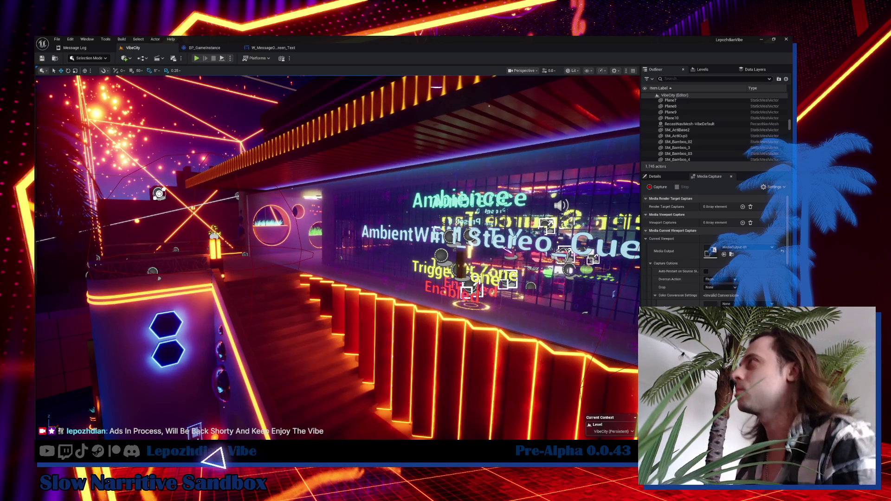
Switch to the BP_GameInstance Blueprint's EventGraph.
{"action": "left_click", "coordinate": [207, 49]}
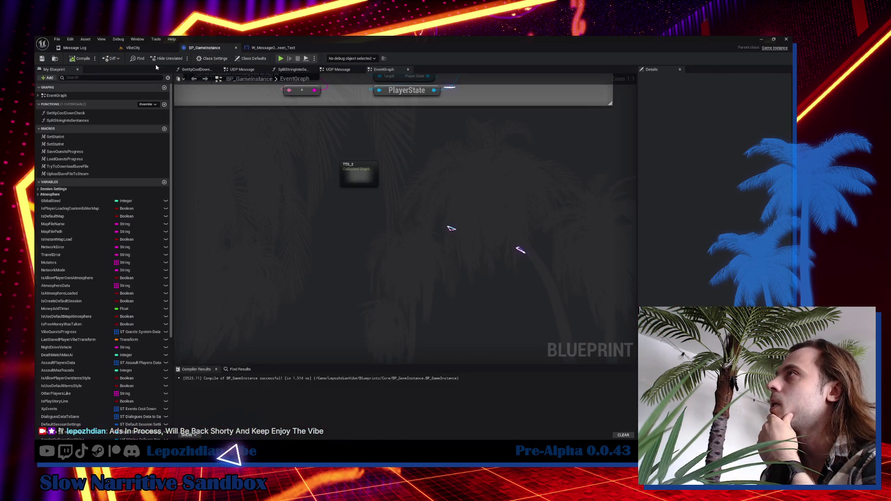
Return to the VibeCity level and show the Content/Maps/Sandbox/VibeCity folder in the Content Drawer.
{"action": "left_click", "coordinate": [74, 47]}
{"action": "left_click", "coordinate": [152, 50]}
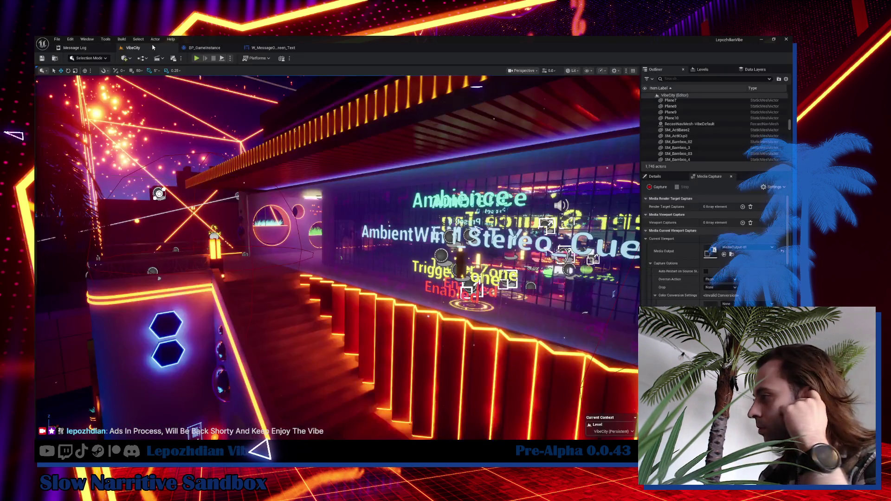
{"action": "scroll", "coordinate": [551, 251], "scroll_direction": "up", "scroll_amount": 10}
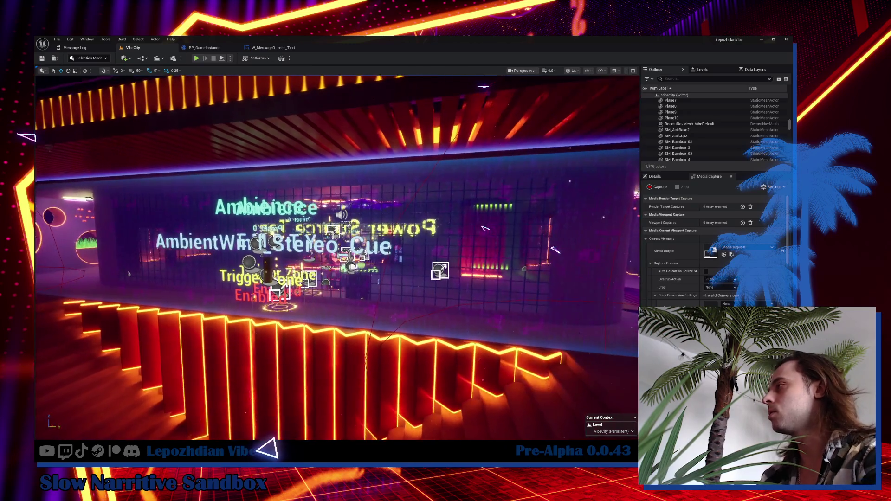
{"action": "key", "text": "ctrl+space"}
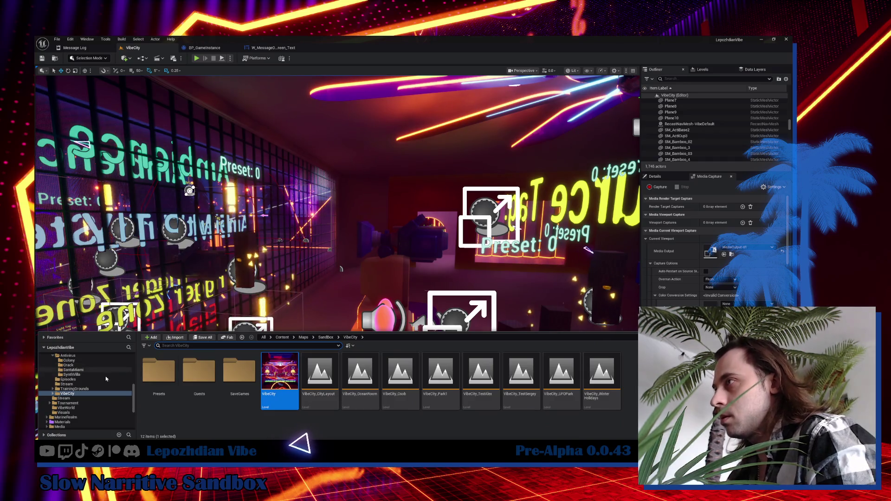
Filter the Content folder by 'character main' to list the BP_Character assets.
{"action": "scroll", "coordinate": [93, 386], "scroll_direction": "up", "scroll_amount": 5}
{"action": "scroll", "coordinate": [85, 374], "scroll_direction": "up", "scroll_amount": 4}
{"action": "left_click", "coordinate": [75, 361]}
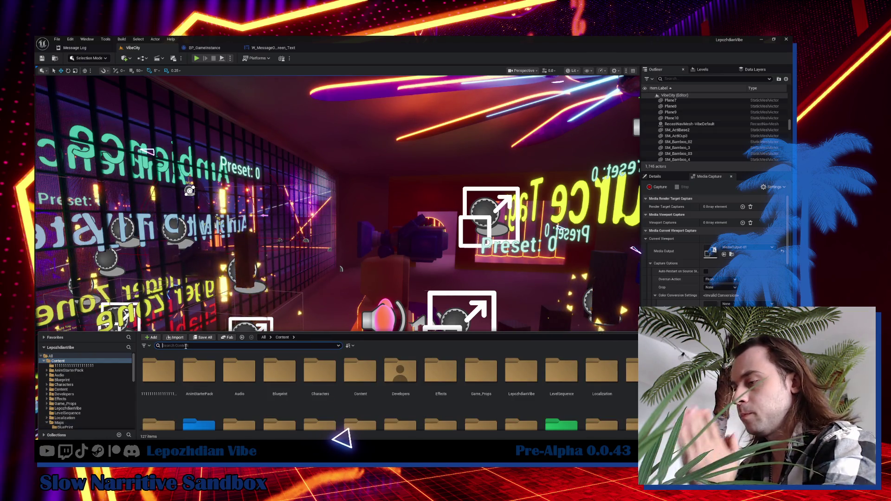
{"action": "type", "text": "character main"}
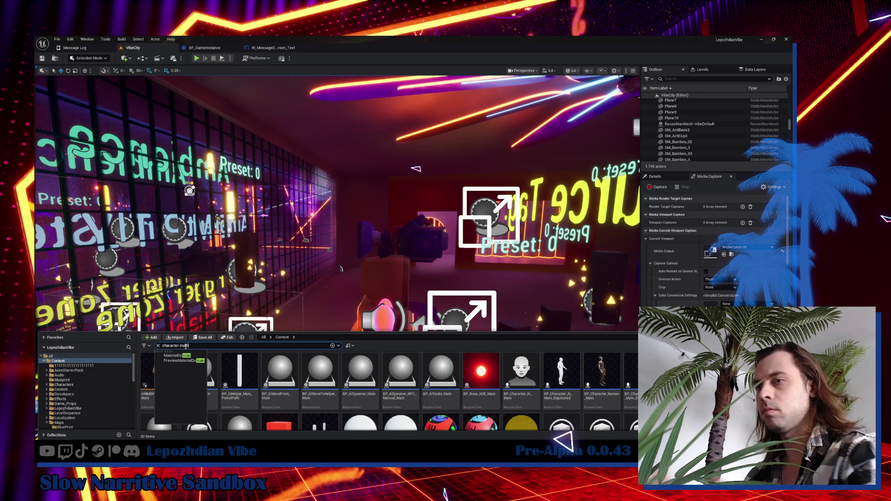
{"action": "left_click", "coordinate": [229, 361]}
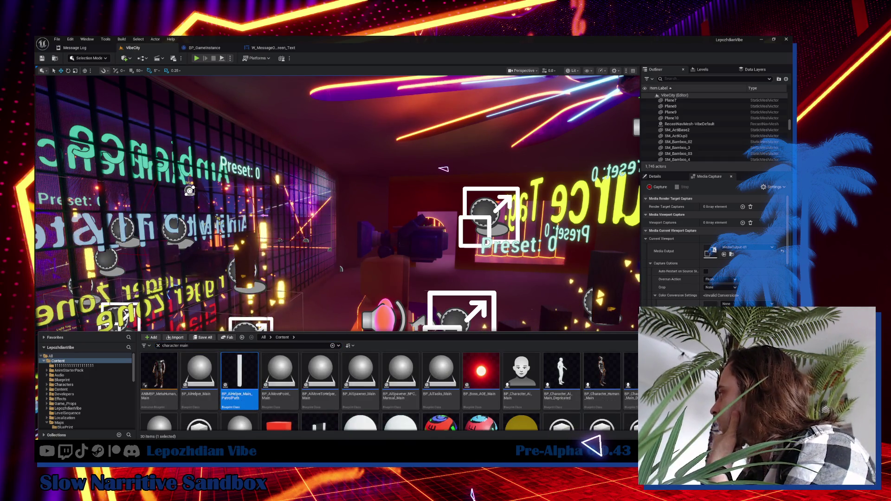
Open BP_Character_Main and pan around its CanPerformAction function graph.
{"action": "double_click", "coordinate": [521, 371]}
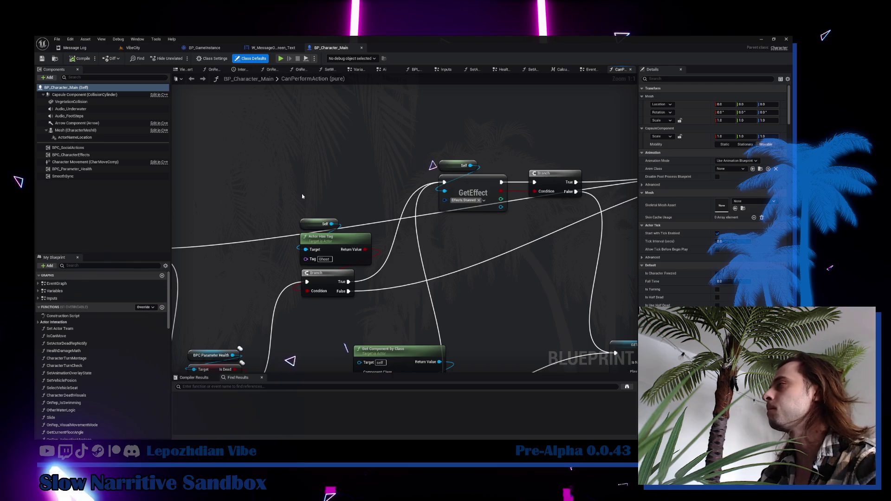
{"action": "left_click_drag", "start_coordinate": [302, 194], "coordinate": [411, 149]}
{"action": "scroll", "coordinate": [411, 149], "scroll_direction": "down", "scroll_amount": 4}
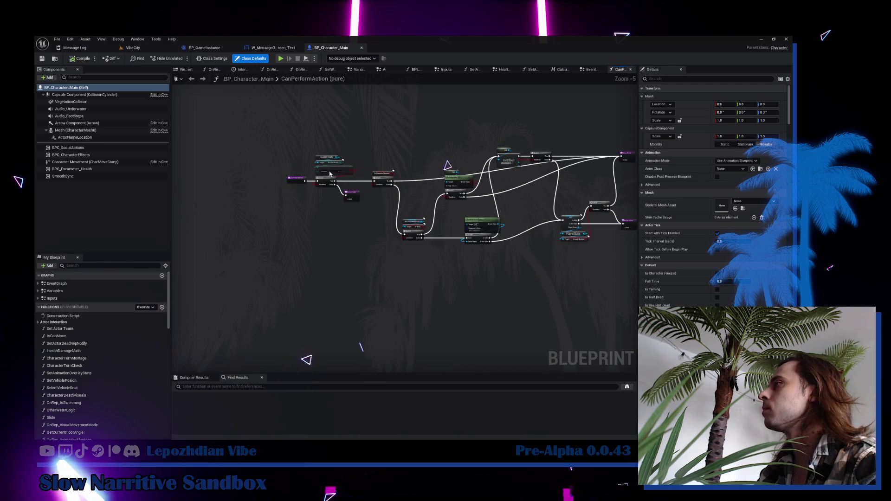
Search My Blueprint for 'death' and 'set dea' and open the SetActorDead function graph.
{"action": "scroll", "coordinate": [289, 190], "scroll_direction": "up", "scroll_amount": 3}
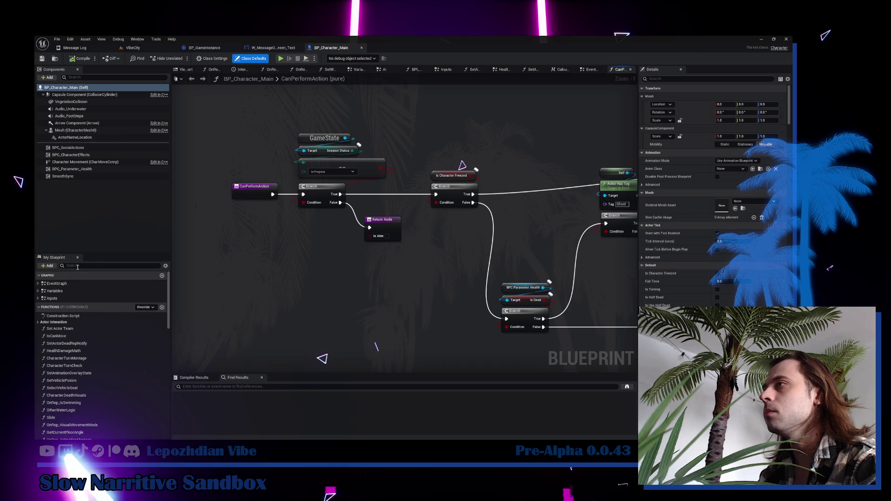
{"action": "type", "text": "dea"}
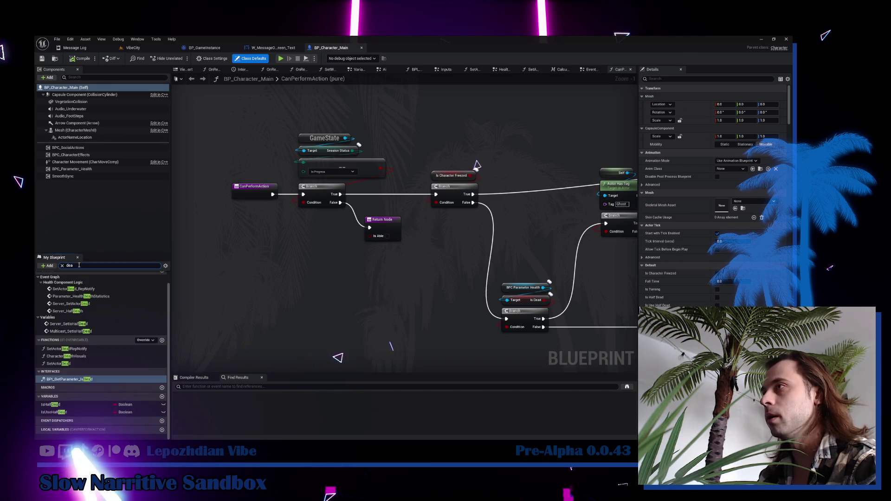
{"action": "type", "text": "th"}
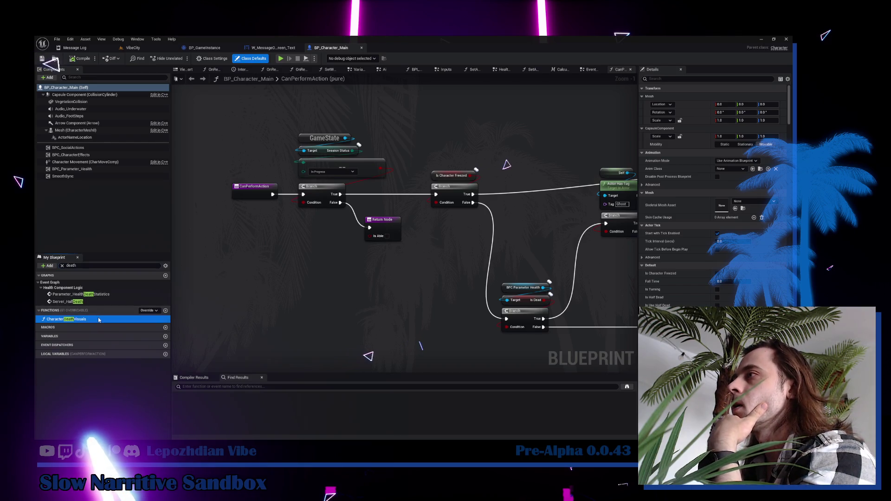
{"action": "double_click", "coordinate": [99, 319]}
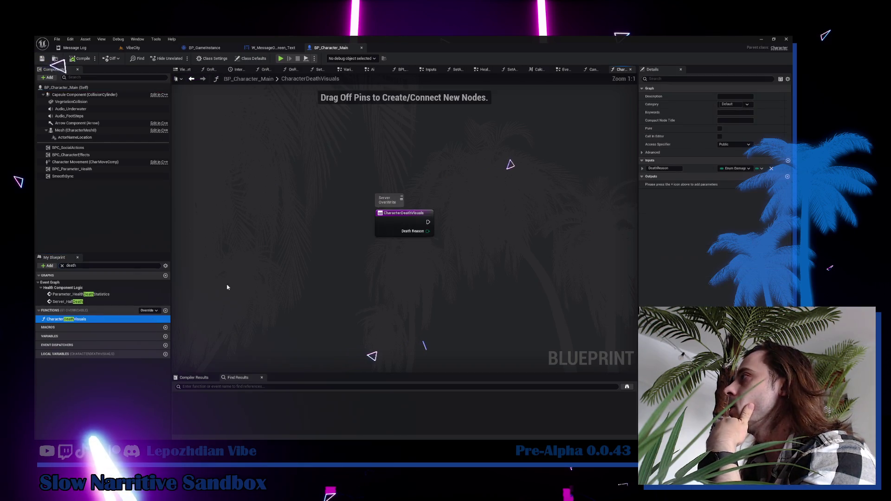
{"action": "left_click", "coordinate": [84, 265]}
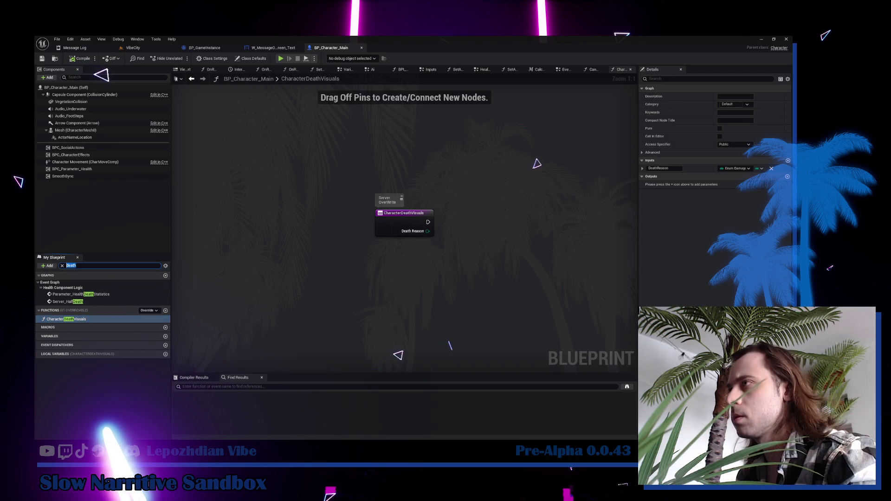
{"action": "type", "text": "set dea"}
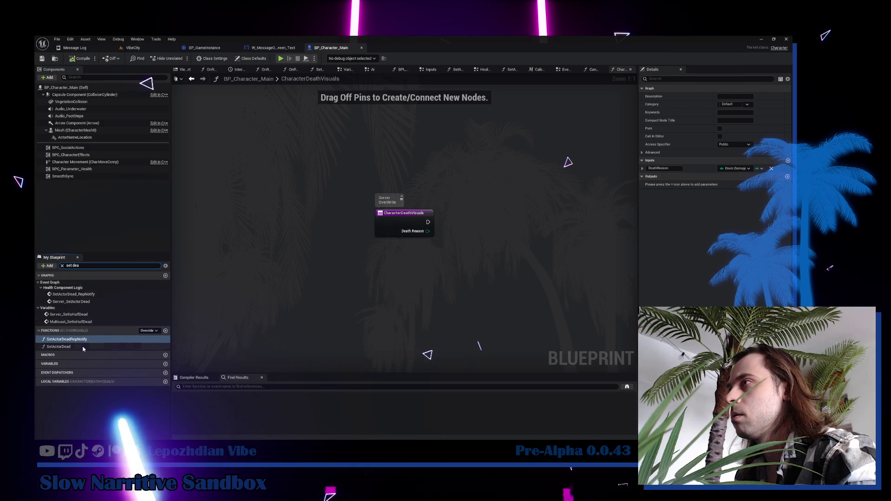
{"action": "double_click", "coordinate": [85, 339]}
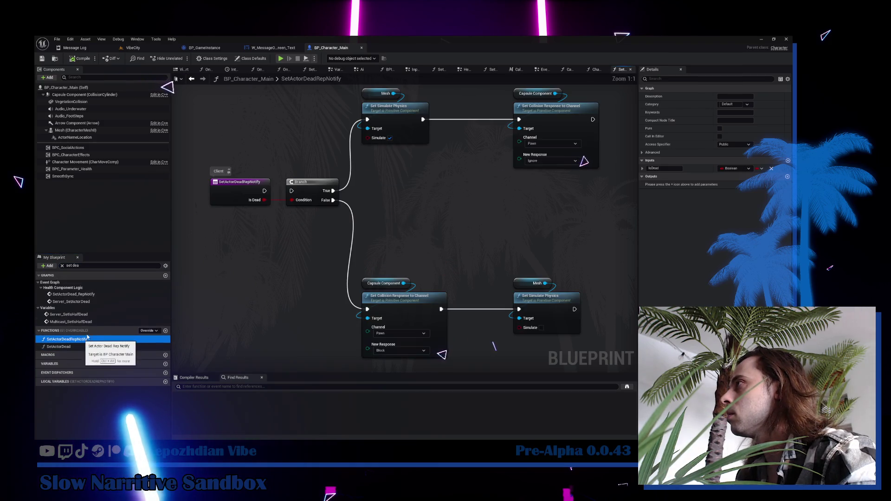
{"action": "scroll", "coordinate": [289, 246], "scroll_direction": "down", "scroll_amount": 3}
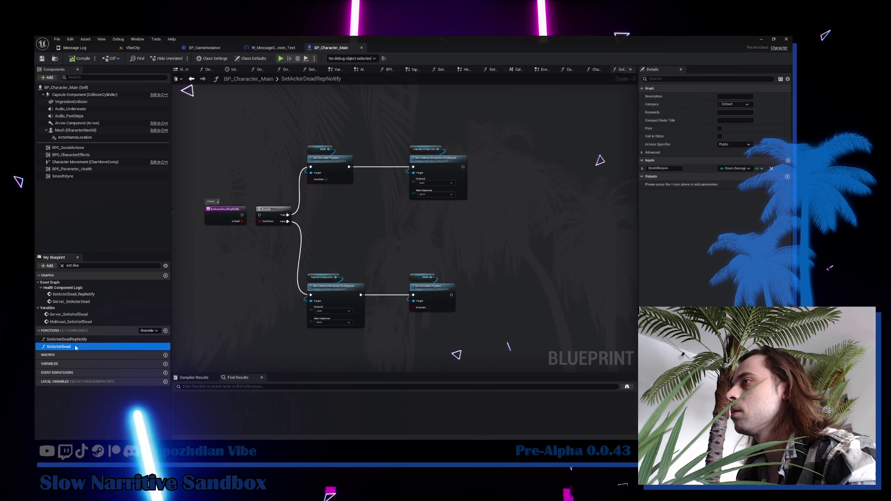
{"action": "double_click", "coordinate": [59, 347]}
{"action": "mouse_move", "coordinate": [201, 291]}
{"action": "left_mouse_down"}
{"action": "mouse_move", "coordinate": [346, 242]}
{"action": "mouse_move", "coordinate": [551, 232]}
{"action": "left_mouse_up"}
{"action": "scroll", "coordinate": [342, 230], "scroll_direction": "up", "scroll_amount": 7}
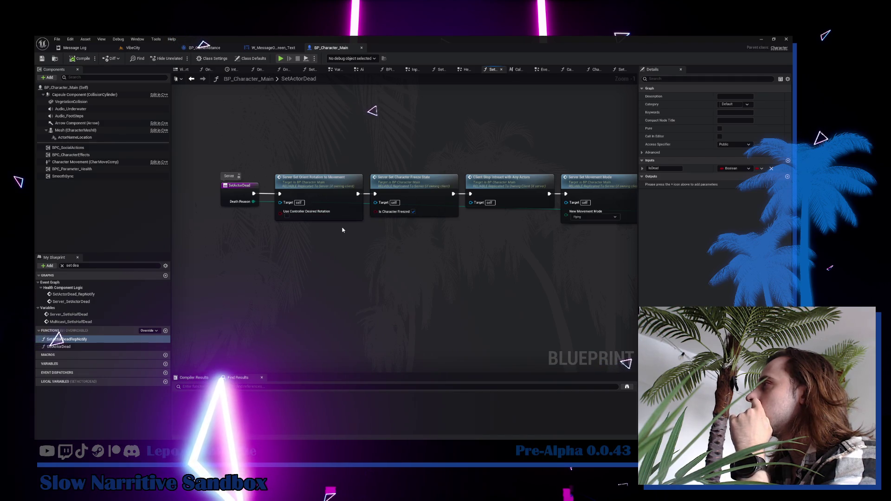
Jump from the Server Set Orient Rotation call to its Server_SetOrientRotationToMovement event.
{"action": "left_click", "coordinate": [335, 192]}
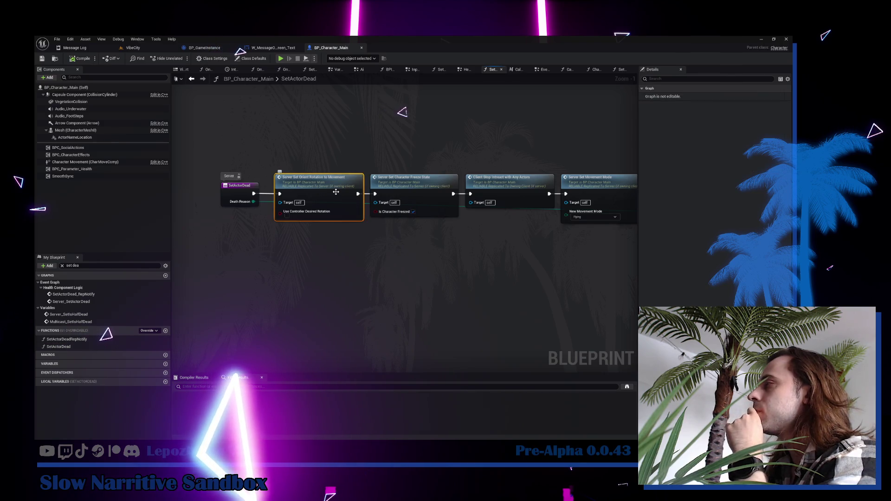
{"action": "double_click", "coordinate": [336, 192]}
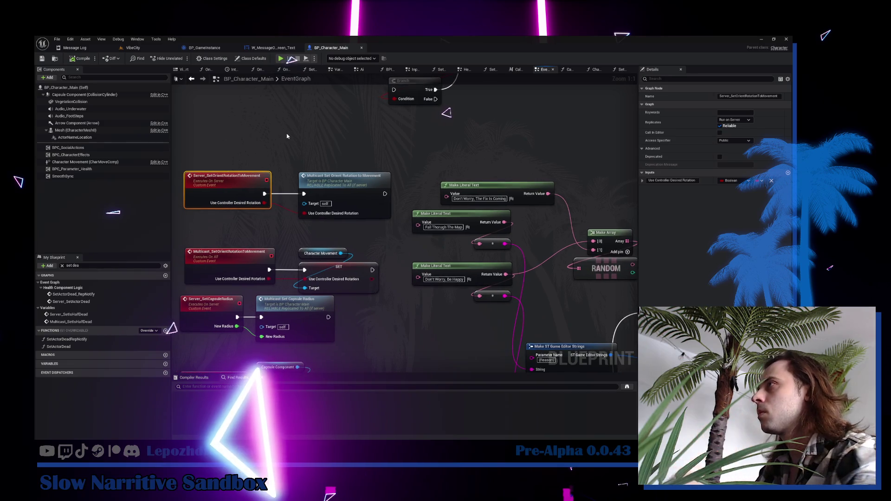
{"action": "right_click", "coordinate": [287, 136]}
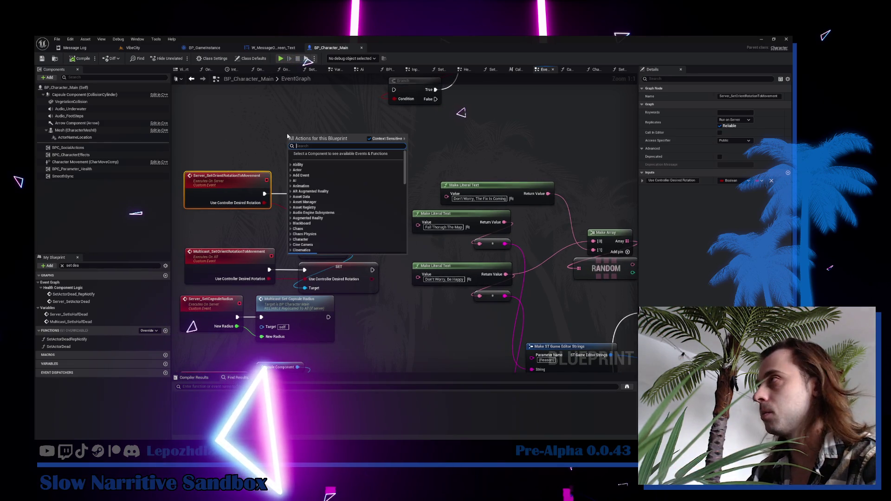
Add a new Custom Event node to the EventGraph.
{"action": "type", "text": "custom"}
{"action": "key", "text": "BackSpace"}
{"action": "key", "text": "BackSpace"}
{"action": "key", "text": "BackSpace"}
{"action": "type", "text": "multicast"}
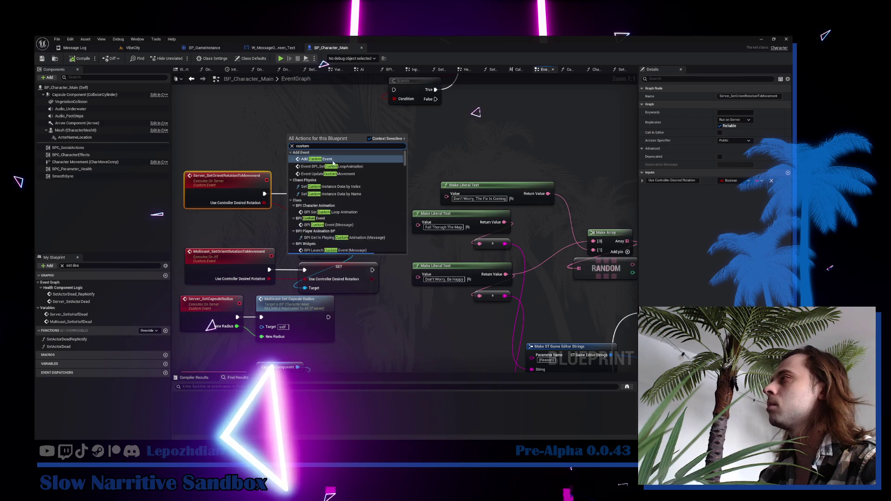
{"action": "left_click", "coordinate": [328, 159]}
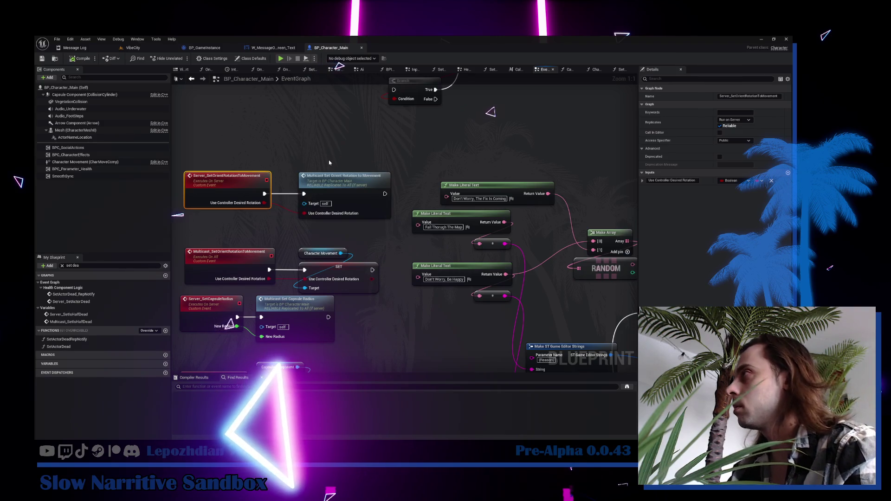
{"action": "left_click", "coordinate": [328, 160]}
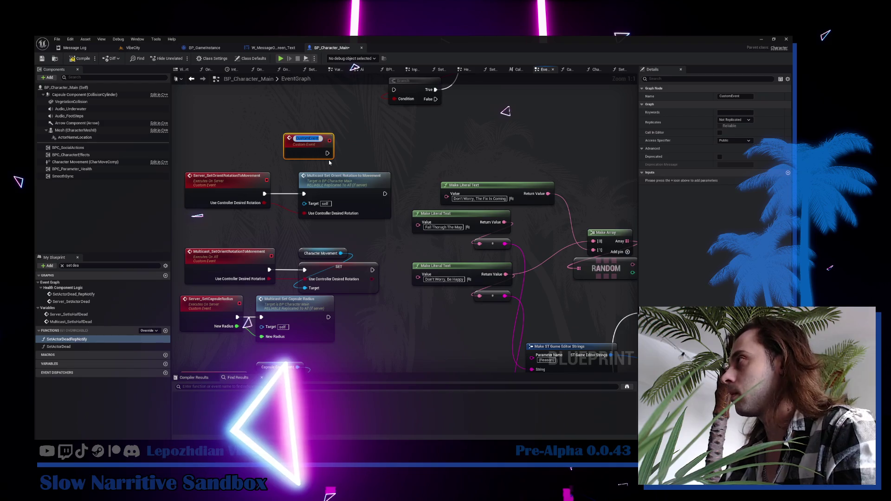
Name the custom event Client_EnableOrDisableCamera.
{"action": "type", "text": "Client"}
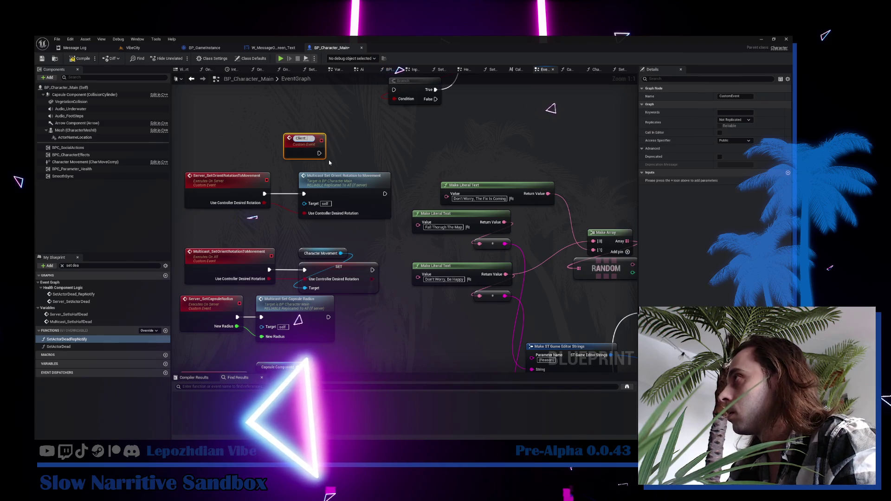
{"action": "type", "text": "_Enab"}
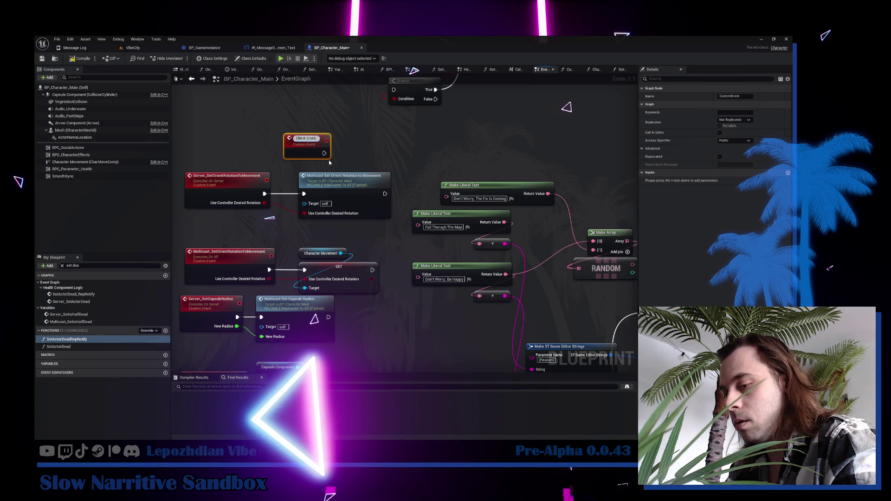
{"action": "type", "text": "leOrDissab"}
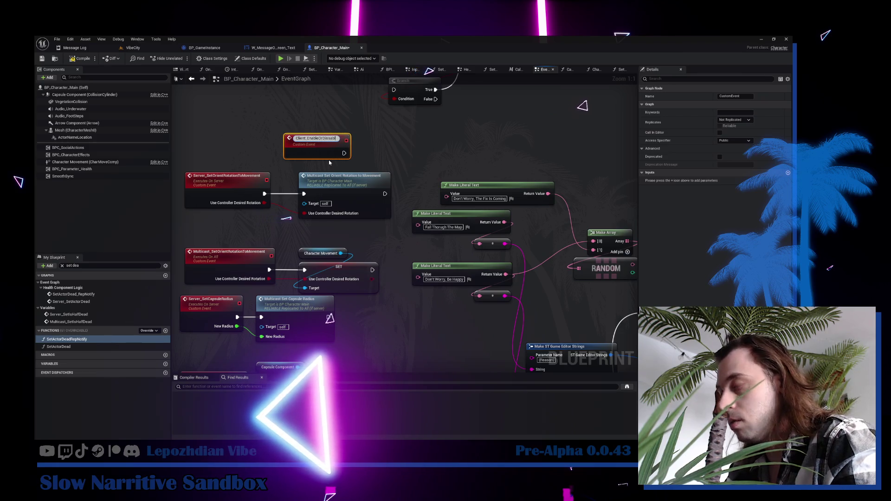
{"action": "key", "text": "BackSpace"}
{"action": "key", "text": "BackSpace"}
{"action": "type", "text": "ableCamera"}
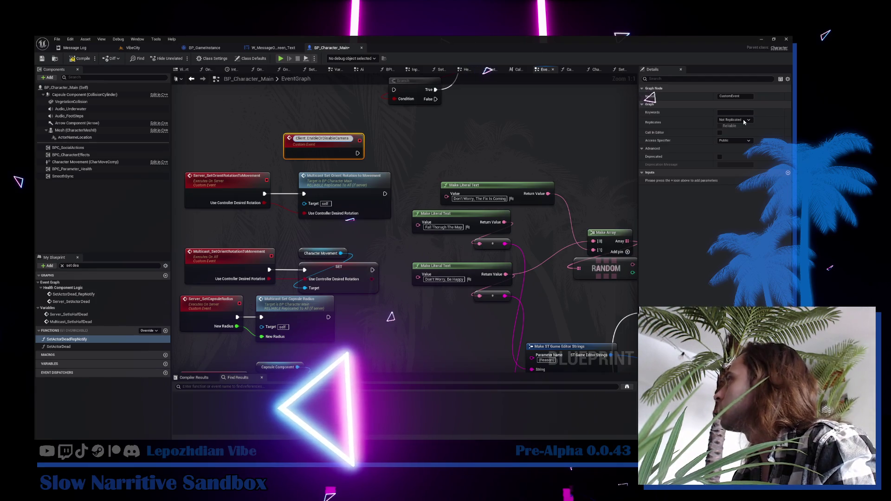
{"action": "key", "text": "Return"}
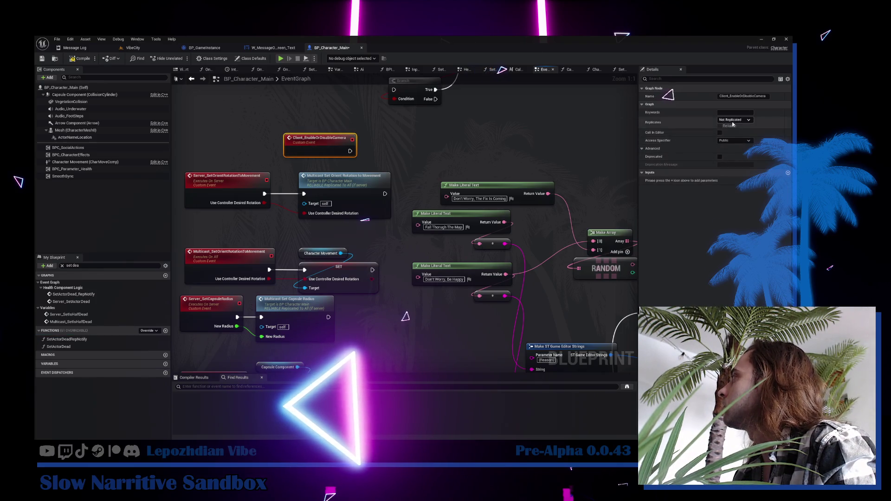
Set the event's Replicates option to Run on owning Client.
{"action": "left_click", "coordinate": [733, 120]}
{"action": "left_click", "coordinate": [748, 146]}
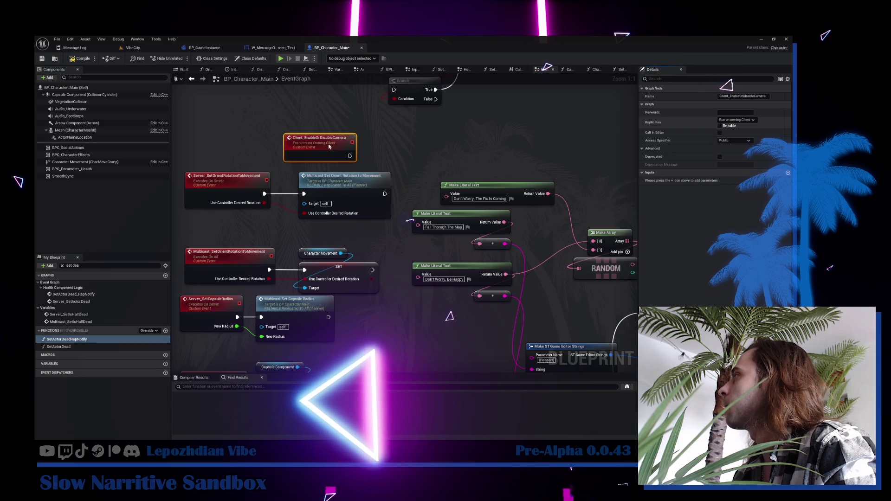
{"action": "left_click", "coordinate": [273, 48]}
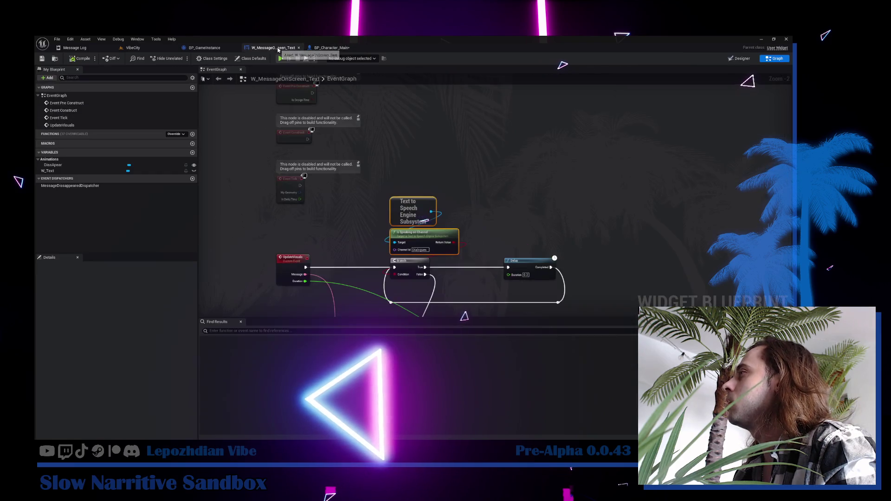
Close the SetActorDeadRepNotify, CharacterDeathVisuals and CanPerformAction graph tabs, then open the SetActorDead function.
{"action": "left_click", "coordinate": [331, 48]}
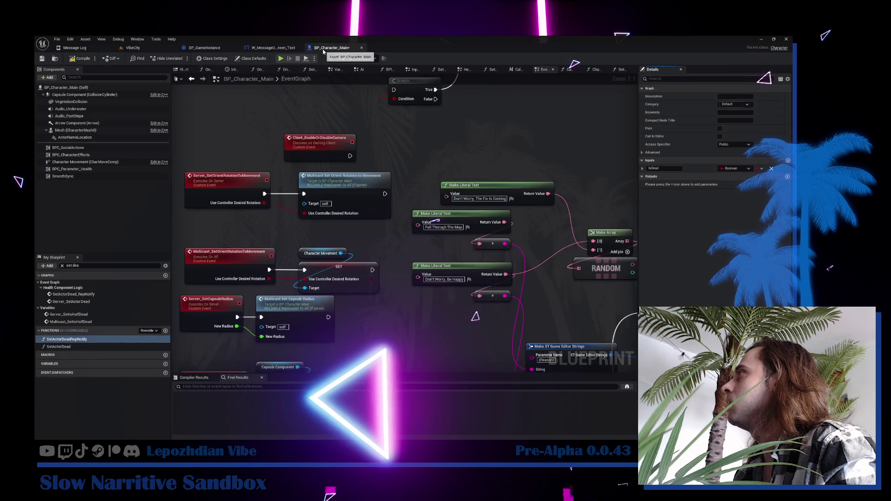
{"action": "left_click", "coordinate": [621, 71]}
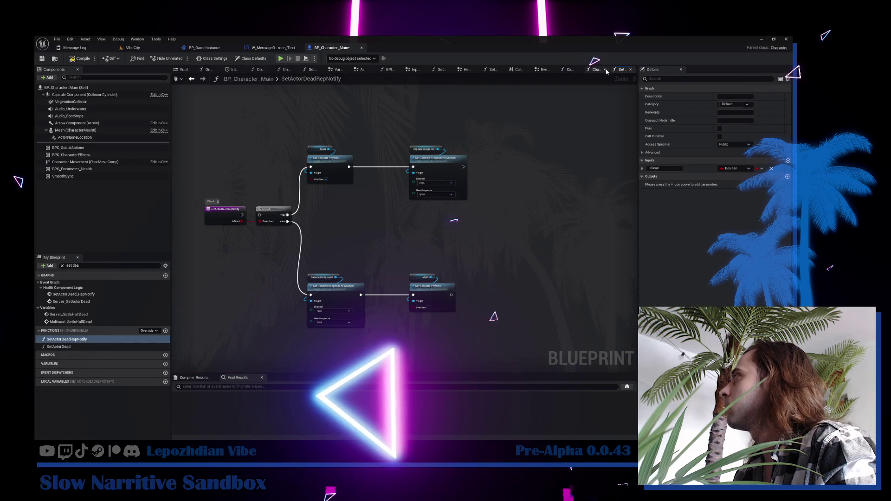
{"action": "left_click", "coordinate": [630, 69]}
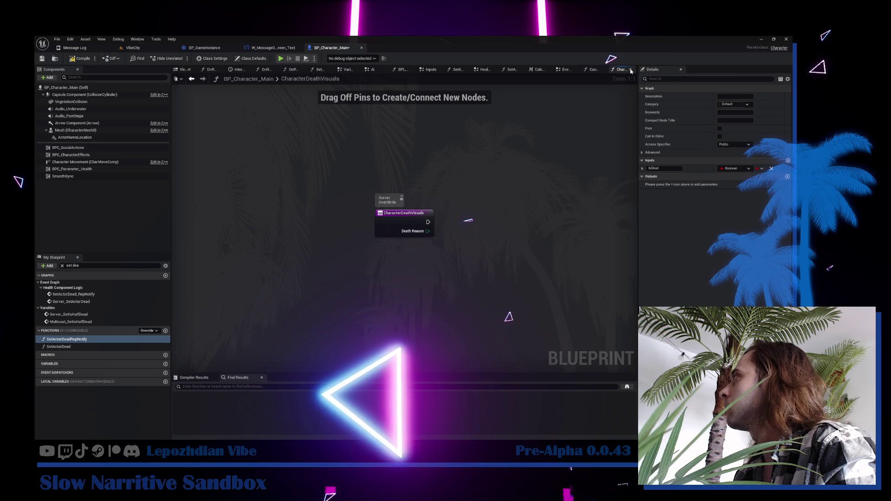
{"action": "left_click", "coordinate": [628, 70]}
{"action": "left_click", "coordinate": [630, 70]}
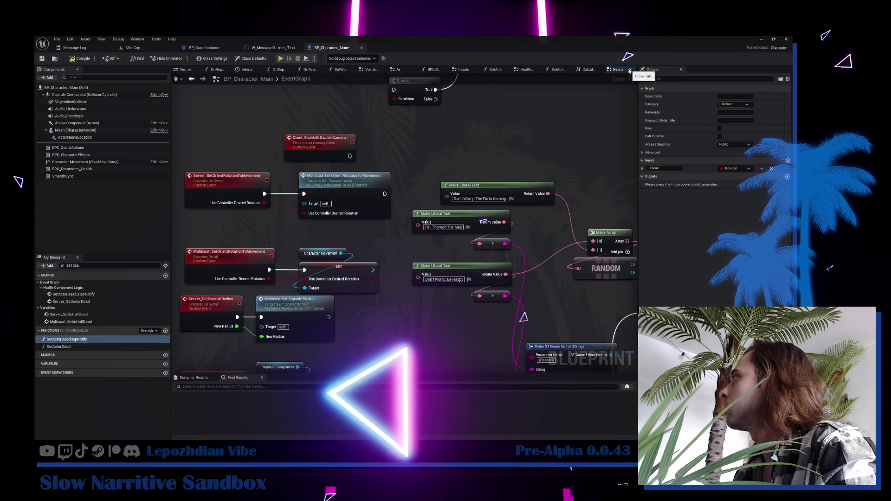
{"action": "left_click", "coordinate": [65, 347]}
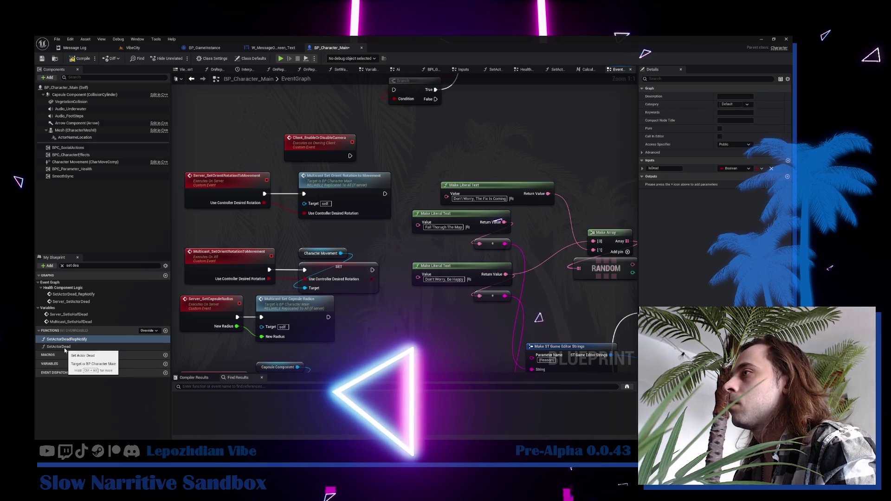
{"action": "double_click", "coordinate": [64, 347]}
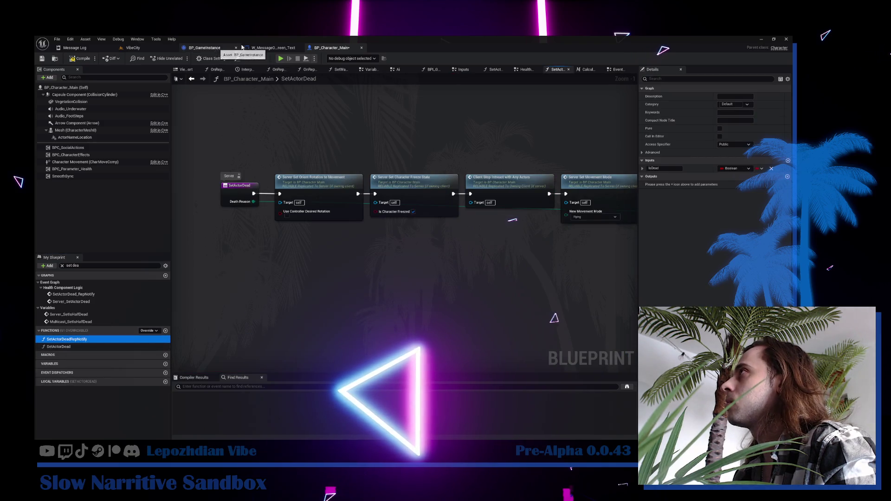
Return to BP_Character_Main's EventGraph and add a Boolean input to Client_EnableOrDisableCamera.
{"action": "left_click", "coordinate": [286, 49]}
{"action": "left_click", "coordinate": [207, 48]}
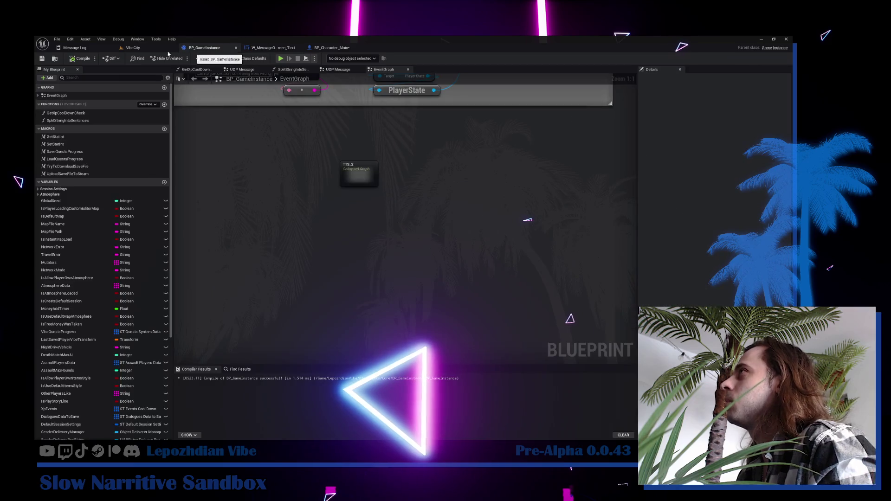
{"action": "left_click", "coordinate": [330, 48]}
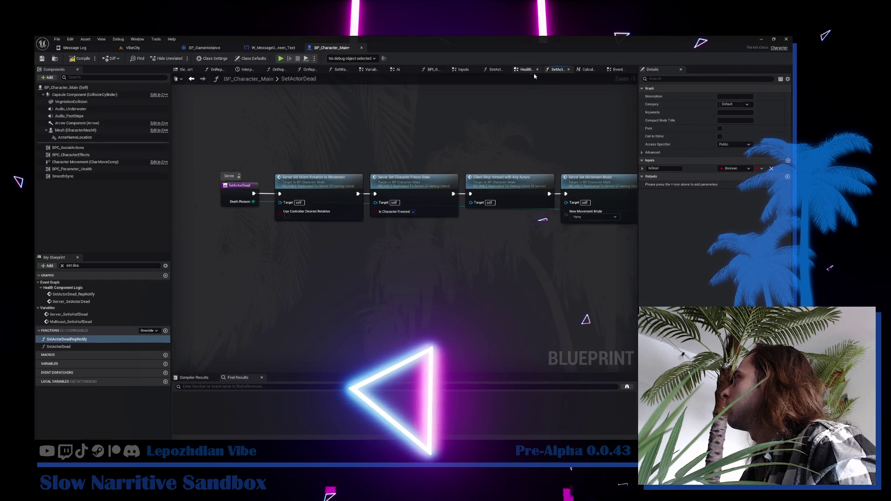
{"action": "left_click", "coordinate": [617, 70]}
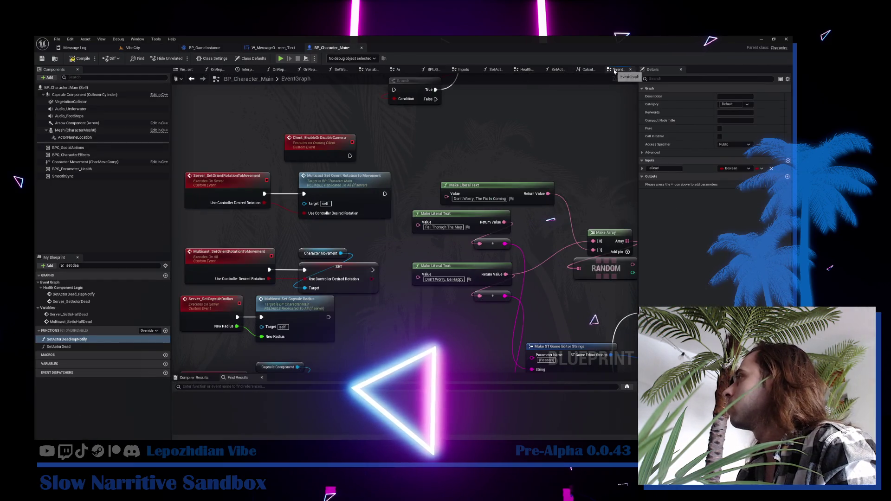
{"action": "left_click", "coordinate": [335, 147]}
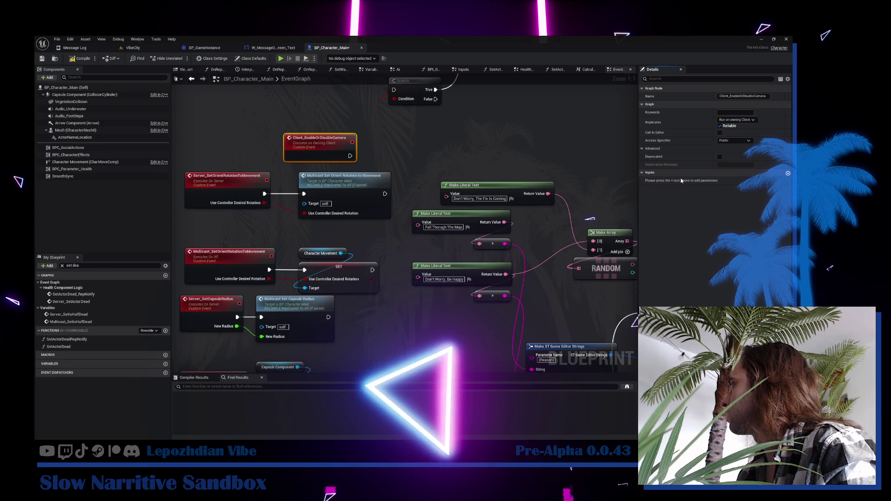
{"action": "left_click", "coordinate": [788, 173]}
Name the event's new Boolean input IsEnable, correcting the initially entered IsDead.
{"action": "type", "text": "IsDead"}
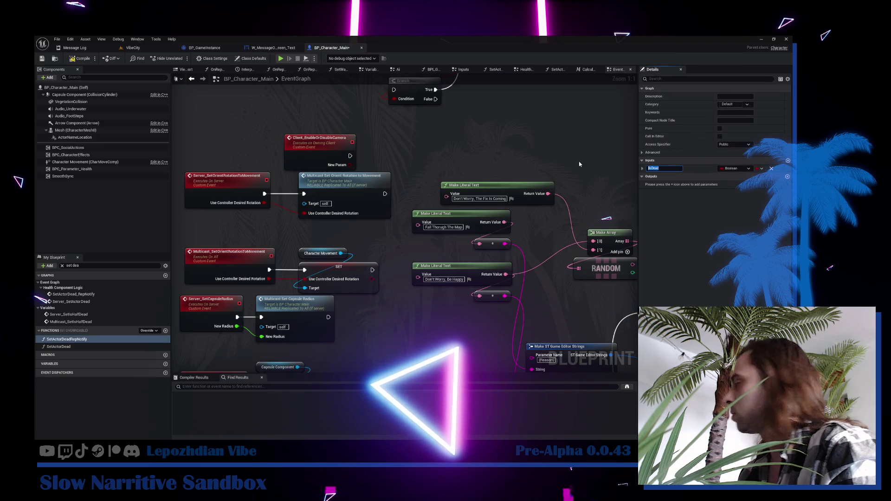
{"action": "key", "text": "Return"}
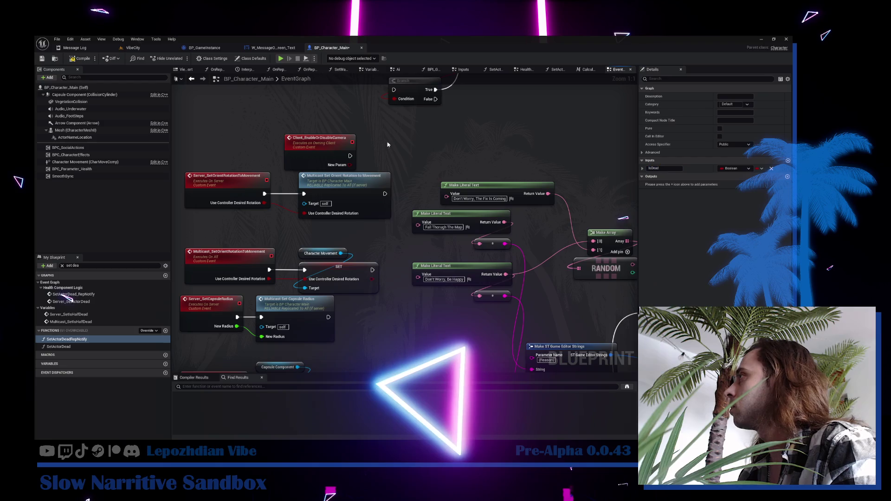
{"action": "left_click", "coordinate": [321, 143]}
{"action": "double_click", "coordinate": [664, 180]}
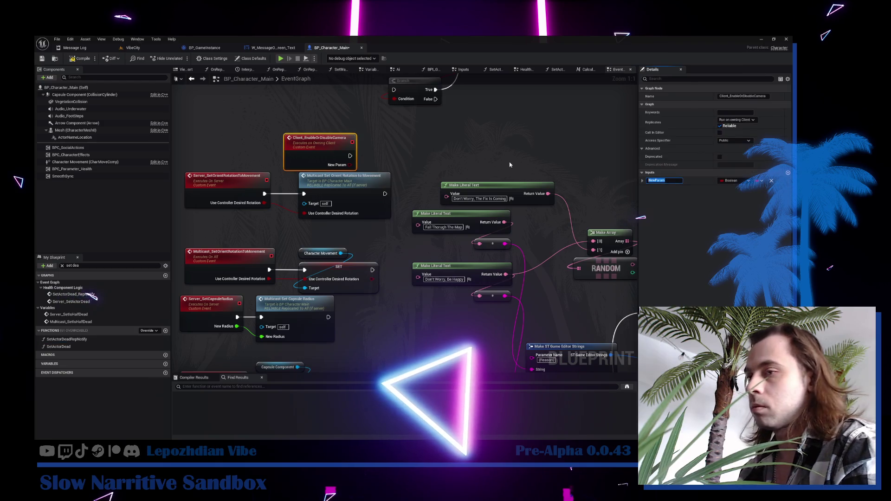
{"action": "type", "text": "IsEnable"}
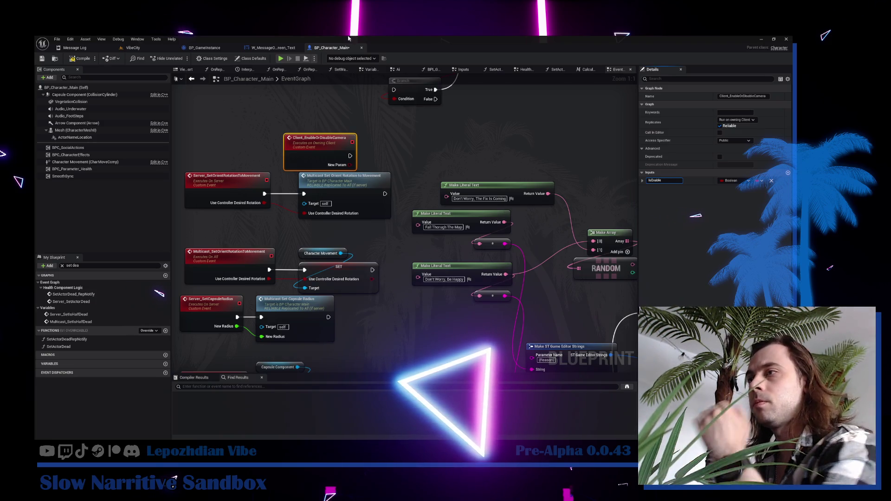
{"action": "key", "text": "Return"}
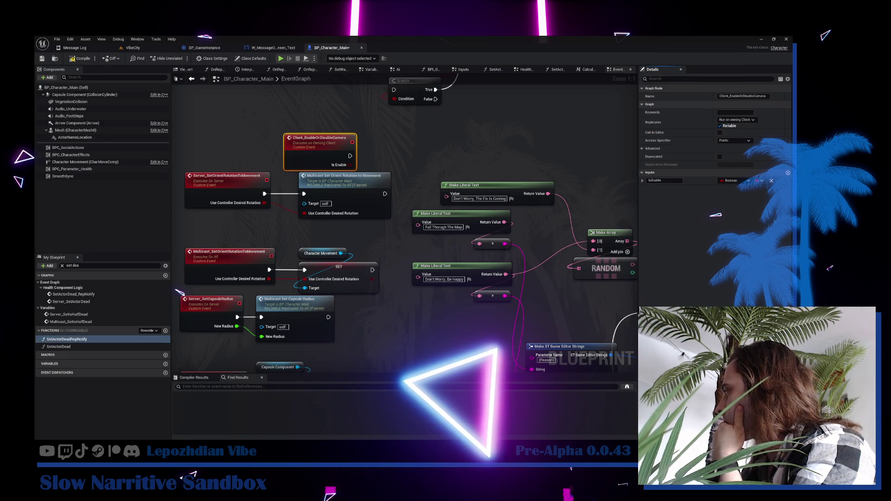
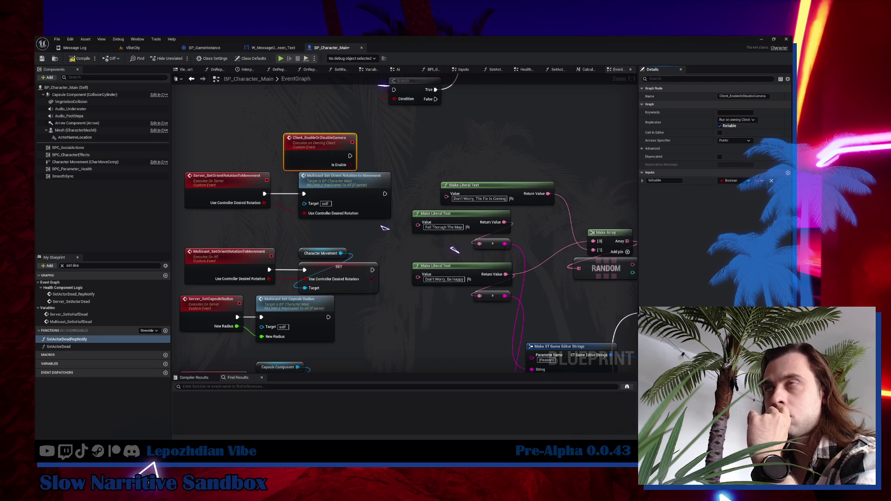
Move the Client_EnableOrDisableCamera event up into the empty space above the replication nodes.
{"action": "left_click_drag", "start_coordinate": [295, 151], "coordinate": [226, 120]}
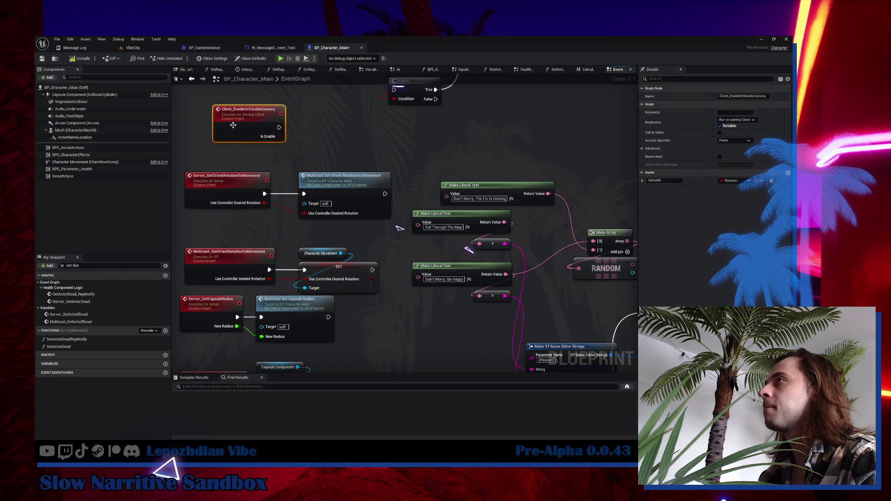
{"action": "left_click_drag", "start_coordinate": [307, 136], "coordinate": [353, 195]}
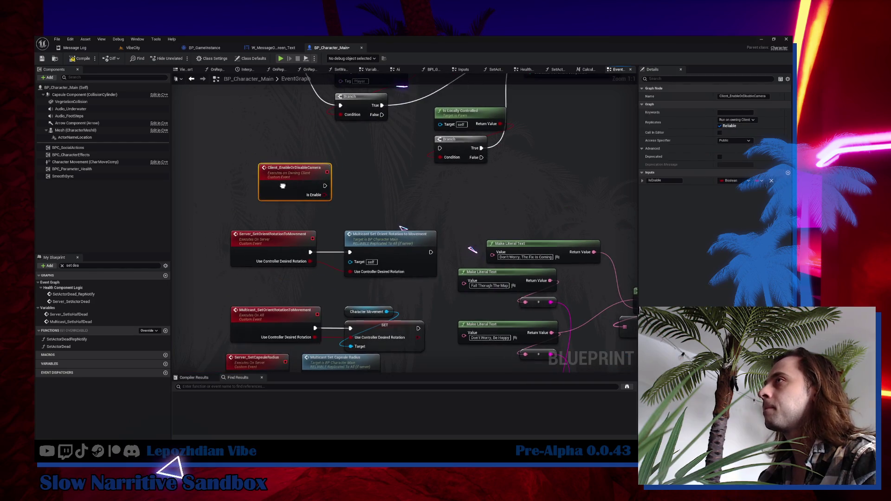
{"action": "right_click", "coordinate": [353, 195]}
{"action": "type", "text": "get componen"}
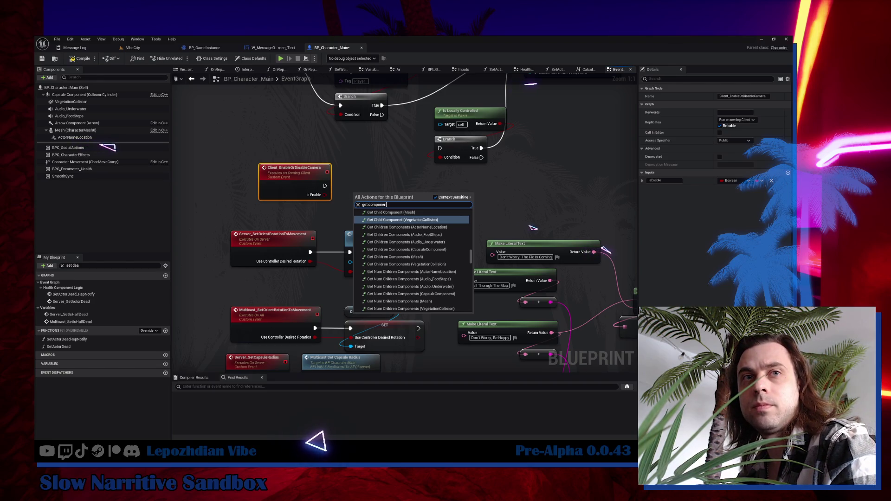
{"action": "key", "text": "Escape"}
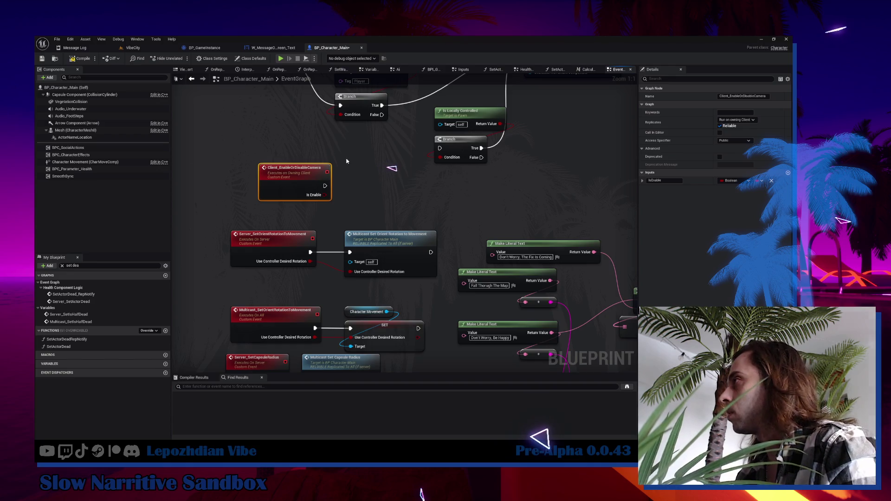
{"action": "right_click", "coordinate": [351, 182]}
Add a Get Component by Class node with Component Class set to Camera Component.
{"action": "type", "text": "get c"}
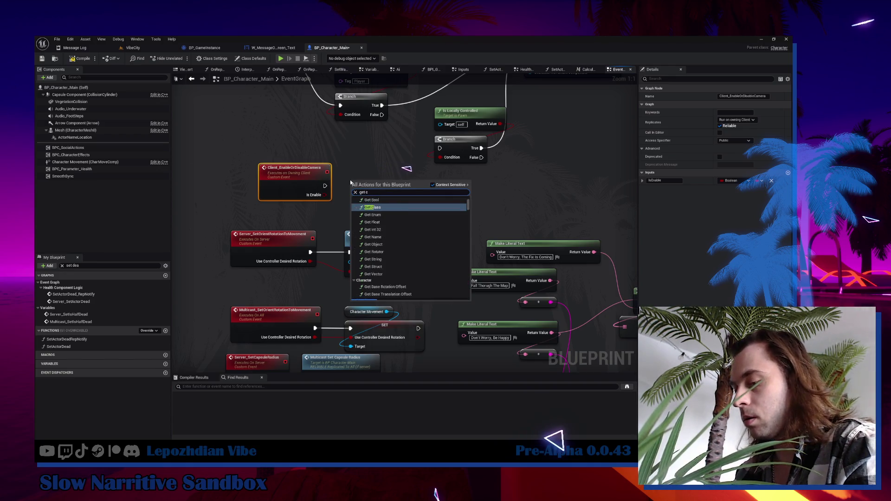
{"action": "type", "text": "omponent by ca"}
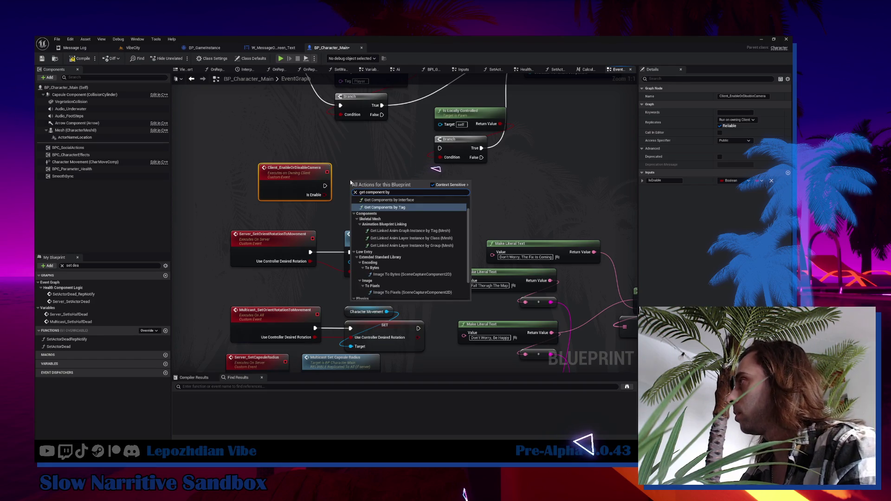
{"action": "key", "text": "BackSpace"}
{"action": "type", "text": "lass"}
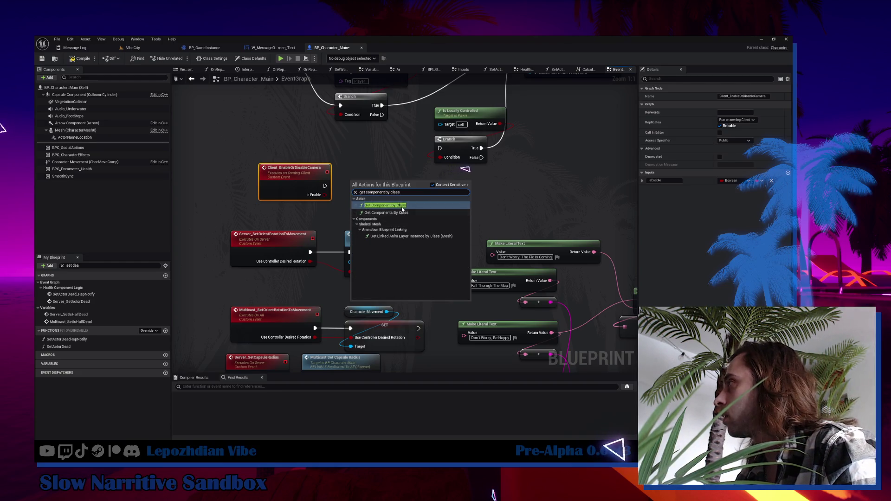
{"action": "key", "text": "Return"}
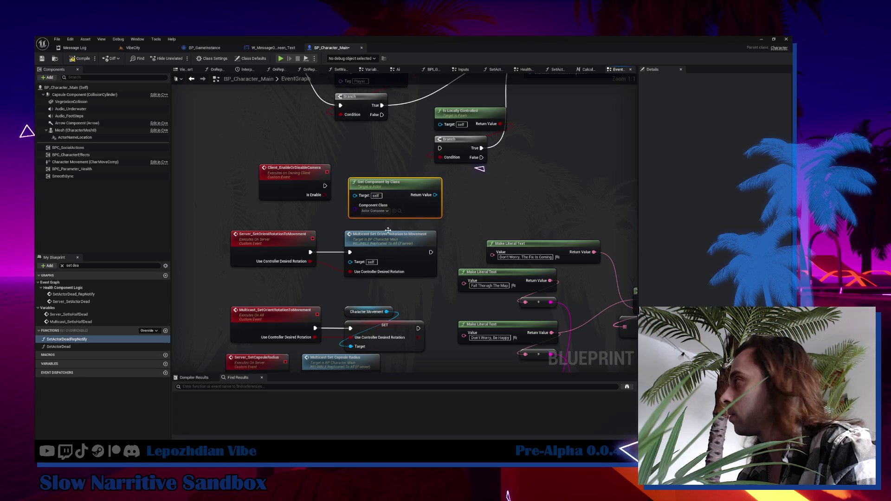
{"action": "left_click", "coordinate": [374, 211]}
{"action": "type", "text": "camera"}
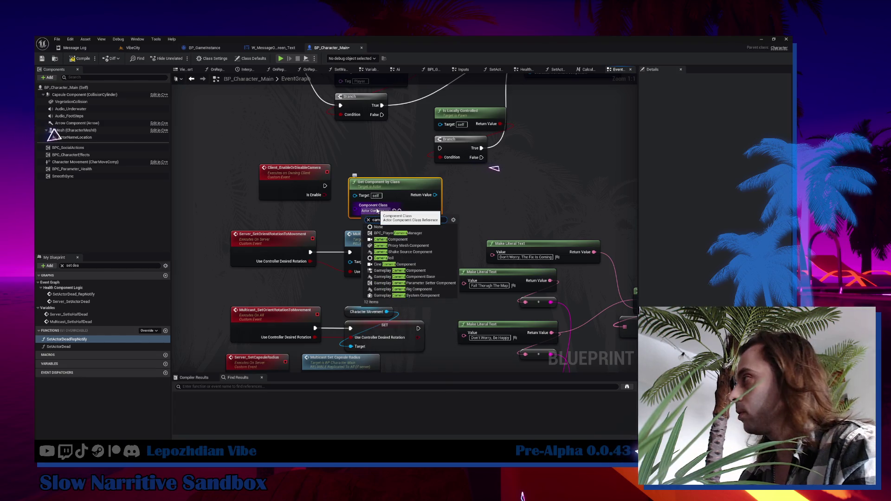
{"action": "left_click", "coordinate": [394, 239]}
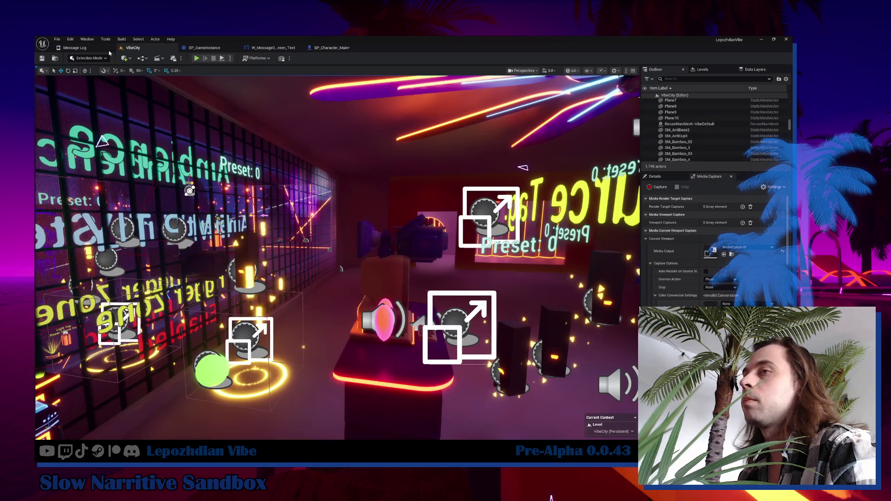
Search the Content Drawer for 'player main' and open BP_Character_Player_Main.
{"action": "key", "text": "Left"}
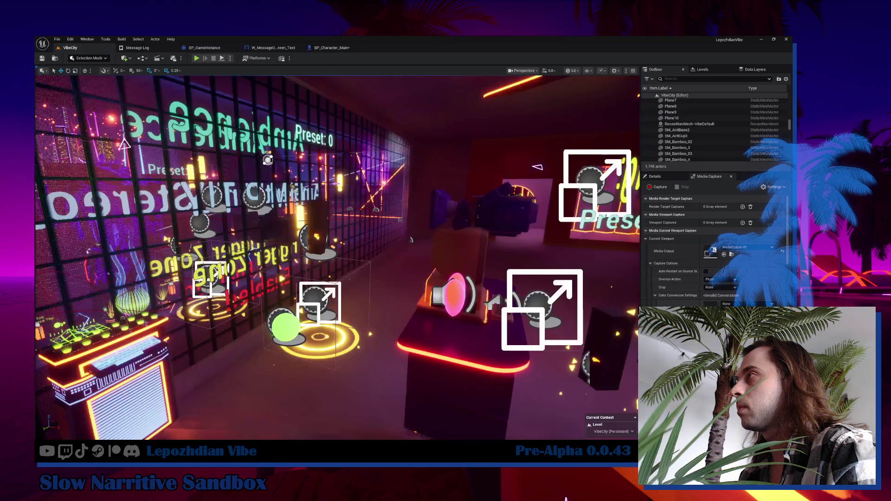
{"action": "key", "text": "ctrl+space"}
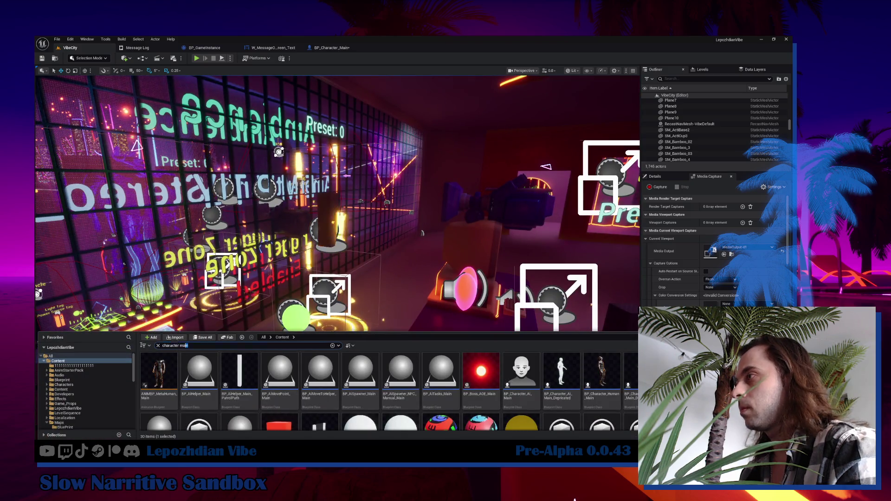
{"action": "type", "text": "player main"}
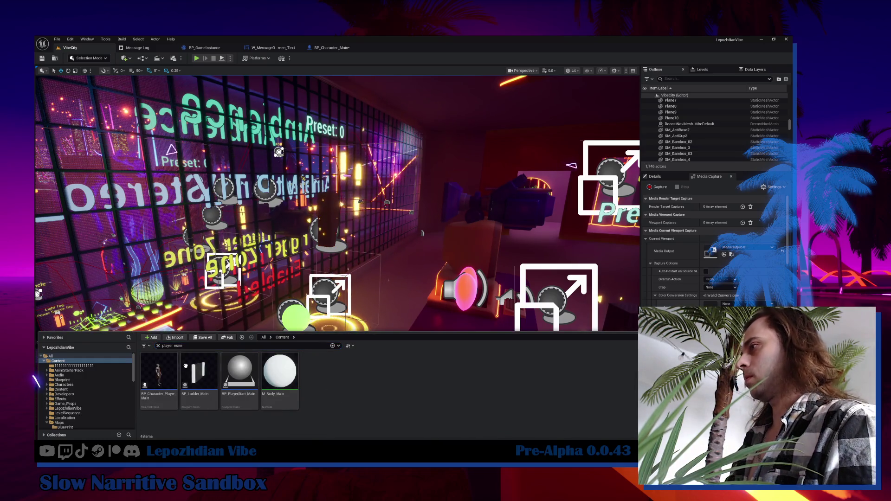
{"action": "double_click", "coordinate": [162, 364]}
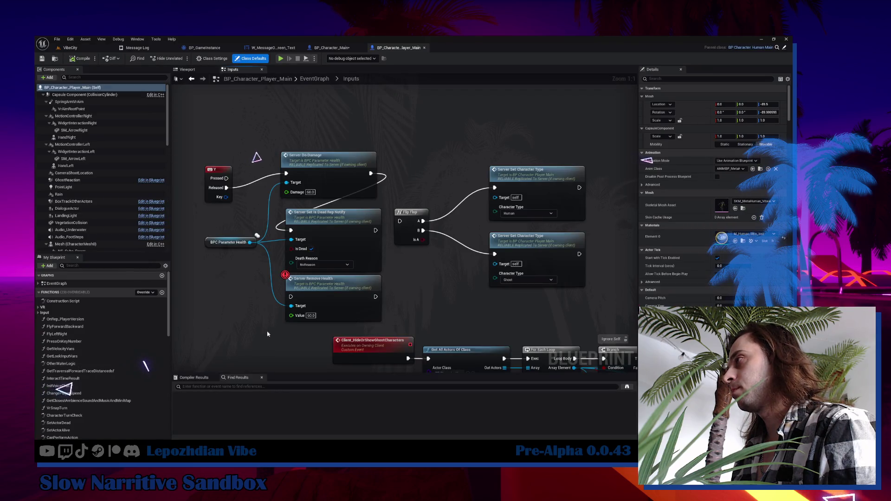
Inspect the Mesh, CameraSpringArm and CameraNew component details, then go back to BP_Character_Main.
{"action": "scroll", "coordinate": [82, 189], "scroll_direction": "down", "scroll_amount": 3}
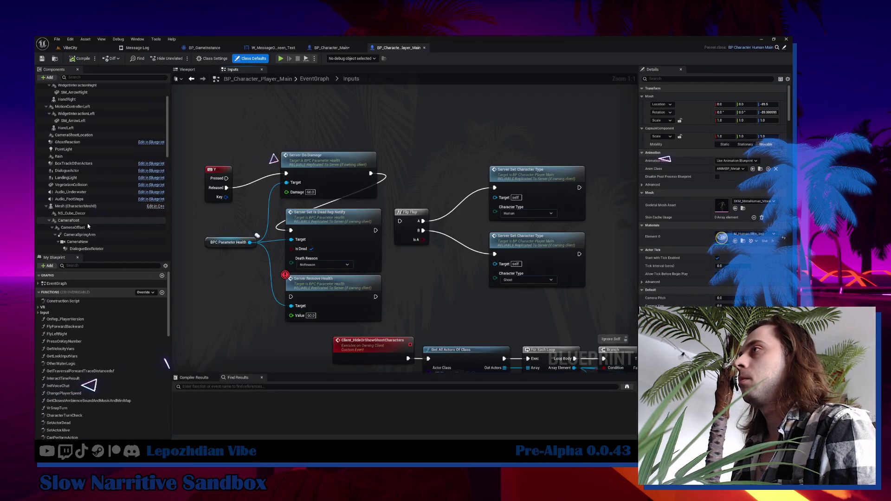
{"action": "left_click", "coordinate": [82, 187]}
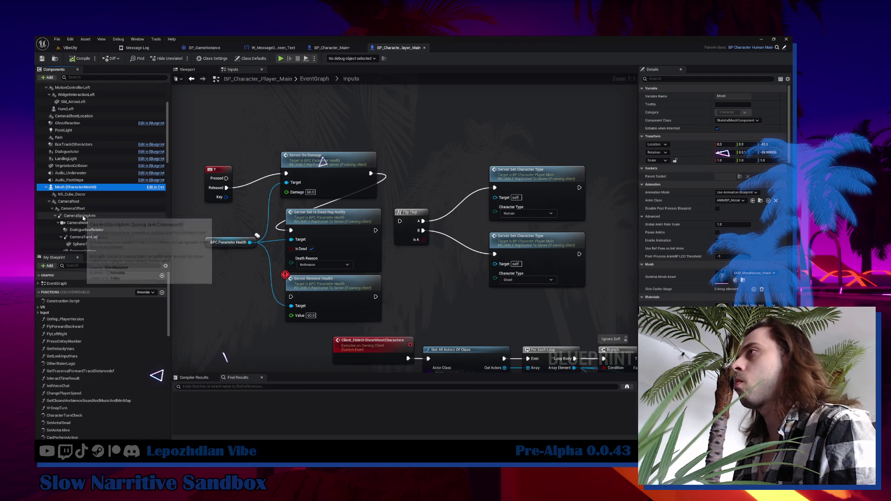
{"action": "left_click", "coordinate": [83, 217]}
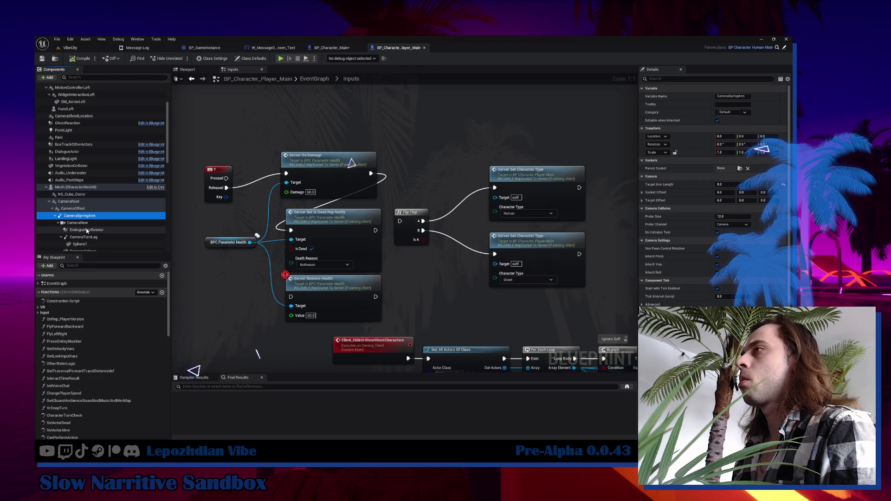
{"action": "scroll", "coordinate": [88, 214], "scroll_direction": "down", "scroll_amount": 1}
{"action": "left_click", "coordinate": [89, 213]}
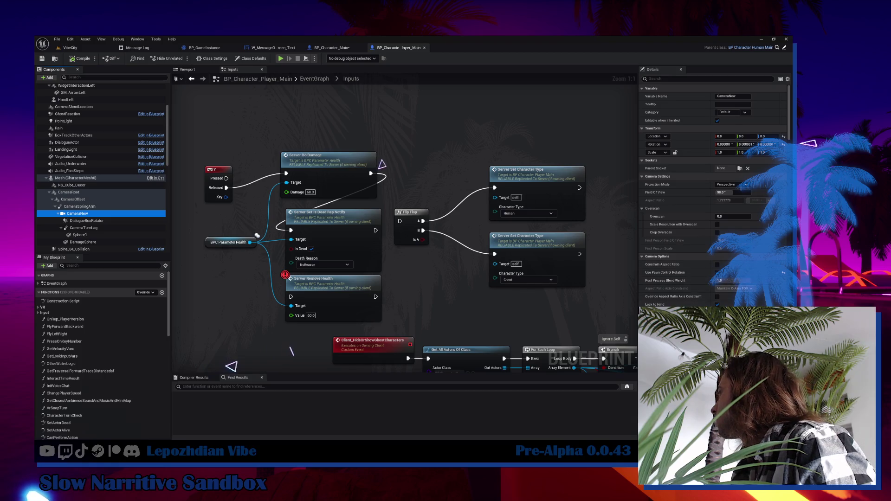
{"action": "scroll", "coordinate": [686, 203], "scroll_direction": "down", "scroll_amount": 15}
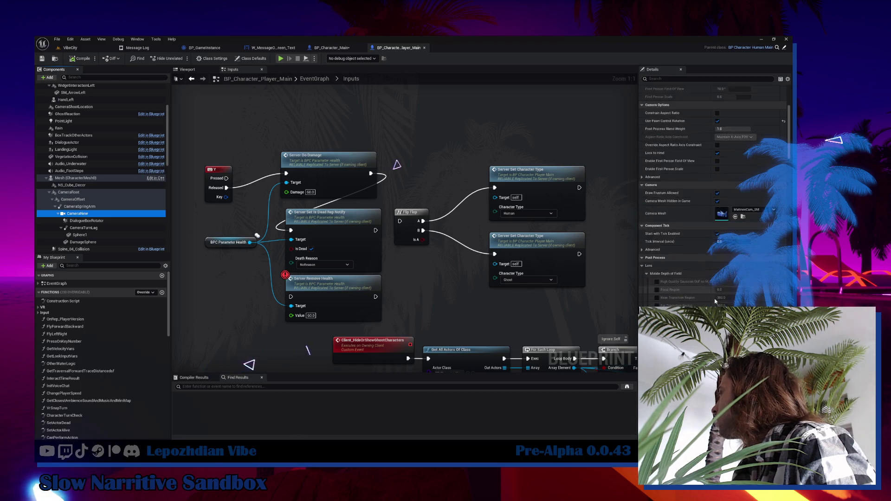
{"action": "scroll", "coordinate": [686, 202], "scroll_direction": "up", "scroll_amount": 4}
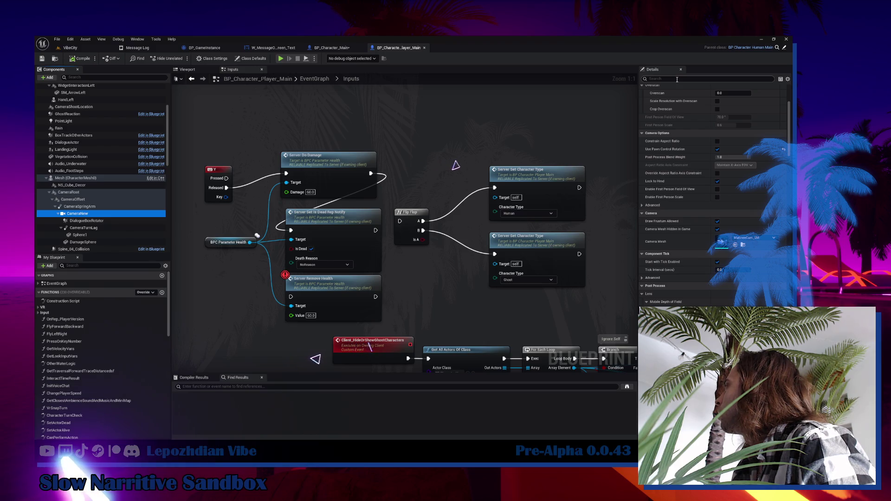
{"action": "left_click", "coordinate": [332, 47]}
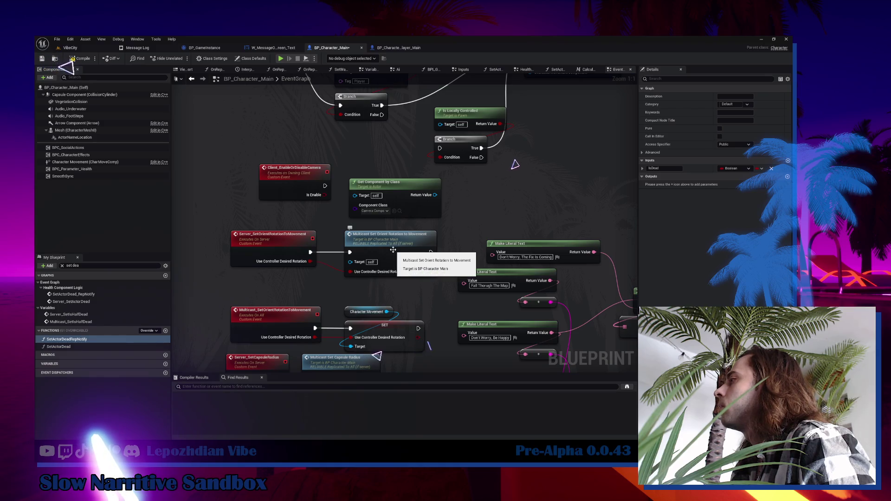
Add a SET Use Pawn Control Rotation node on the found camera, driven by Is Enable.
{"action": "left_click", "coordinate": [394, 48]}
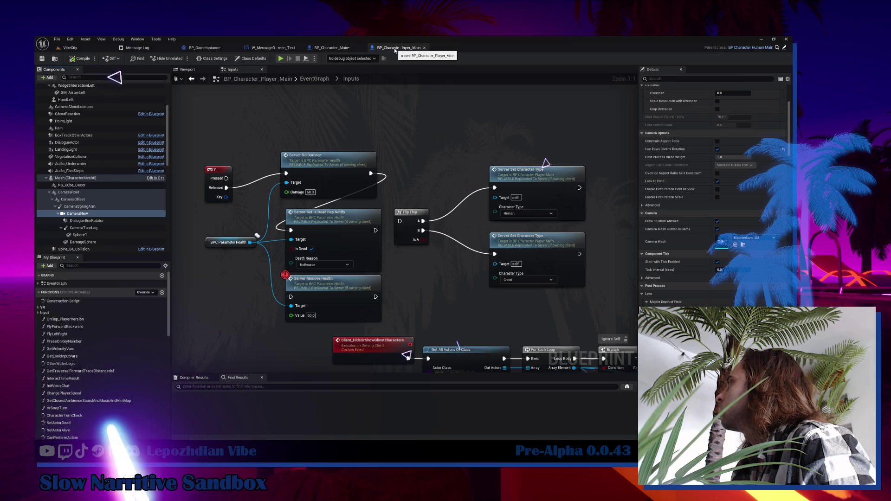
{"action": "left_click", "coordinate": [332, 48]}
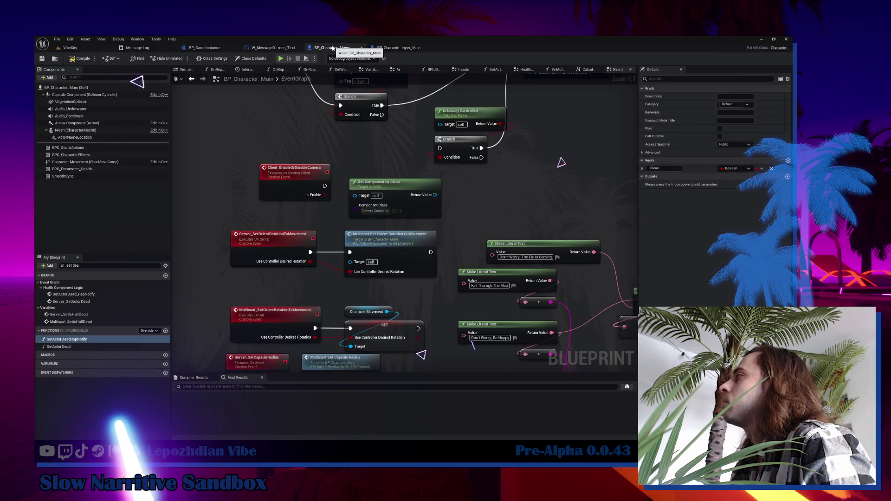
{"action": "left_click_drag", "start_coordinate": [456, 193], "coordinate": [464, 193]}
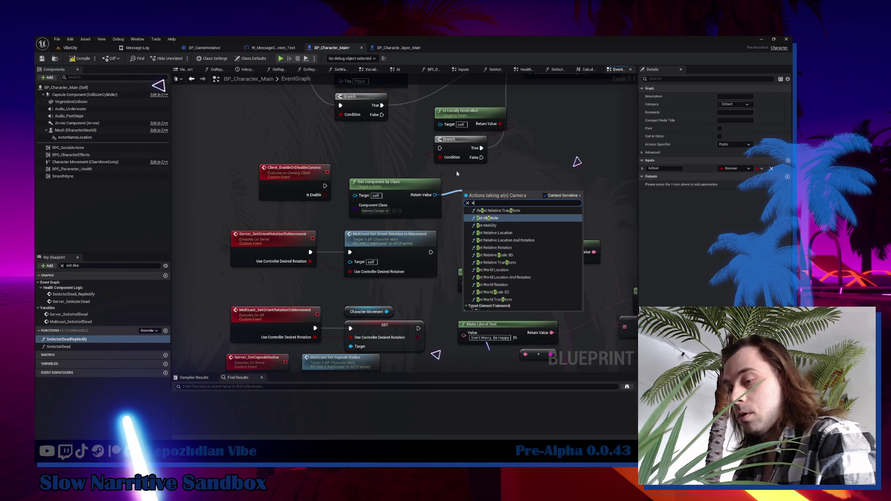
{"action": "type", "text": "set use pa"}
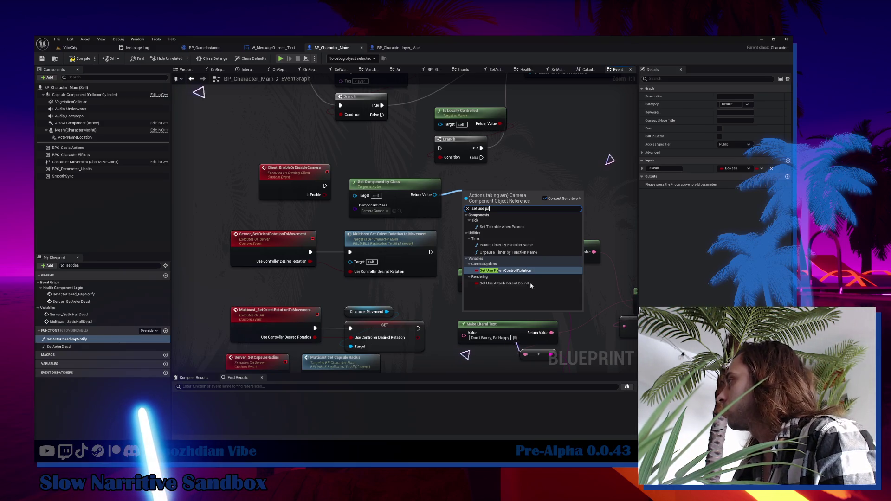
{"action": "key", "text": "Return"}
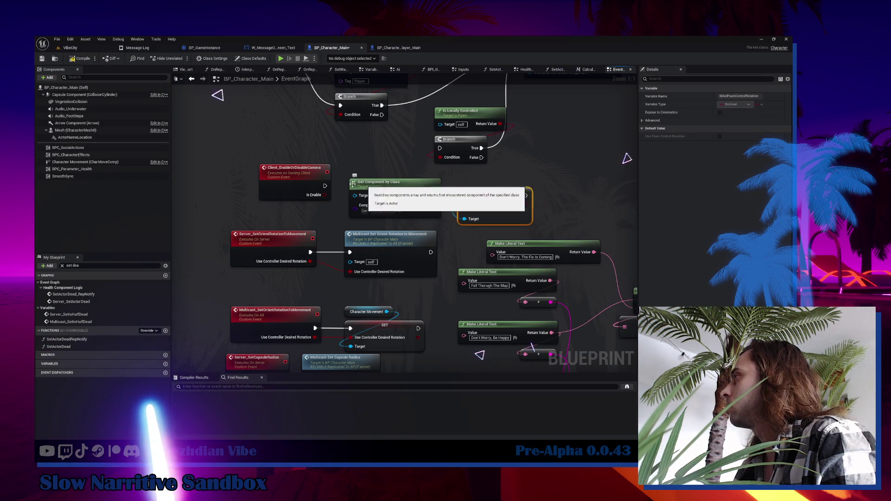
{"action": "mouse_move", "coordinate": [329, 197]}
{"action": "left_mouse_down"}
{"action": "mouse_move", "coordinate": [467, 207]}
{"action": "mouse_move", "coordinate": [320, 183]}
{"action": "mouse_move", "coordinate": [489, 148]}
{"action": "mouse_move", "coordinate": [487, 155]}
{"action": "left_mouse_up"}
Move the camera event, Get Component and SET nodes together far to the left.
{"action": "left_click_drag", "start_coordinate": [595, 124], "coordinate": [457, 222]}
{"action": "left_click_drag", "start_coordinate": [506, 200], "coordinate": [397, 188]}
{"action": "left_click", "coordinate": [279, 181], "text": "ctrl"}
{"action": "left_click_drag", "start_coordinate": [279, 181], "coordinate": [250, 196]}
{"action": "mouse_move", "coordinate": [234, 159]}
{"action": "left_mouse_down"}
{"action": "mouse_move", "coordinate": [436, 325]}
{"action": "mouse_move", "coordinate": [446, 346]}
{"action": "left_mouse_up"}
{"action": "scroll", "coordinate": [490, 226], "scroll_direction": "down", "scroll_amount": 3}
{"action": "left_click_drag", "start_coordinate": [491, 226], "coordinate": [261, 207]}
{"action": "left_click", "coordinate": [272, 176]}
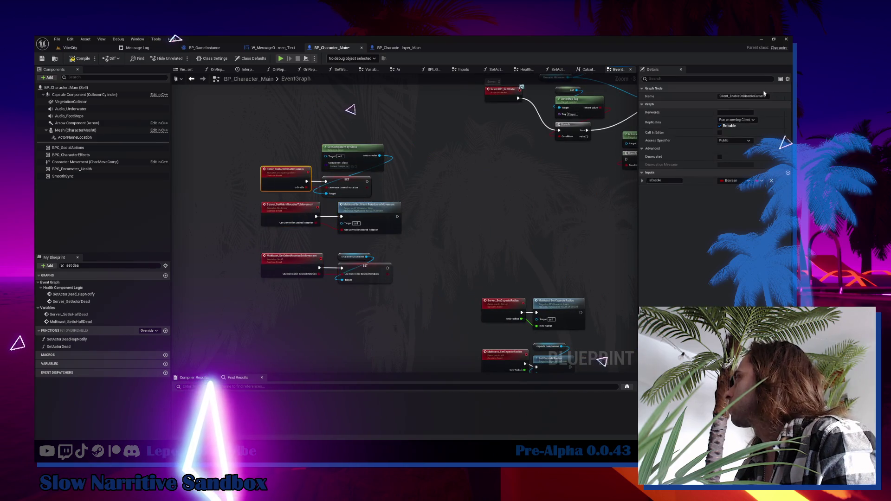
Place a Client Enable Or Disable Camera call wired after the Multicast Set Orient Rotation node.
{"action": "left_click", "coordinate": [742, 96]}
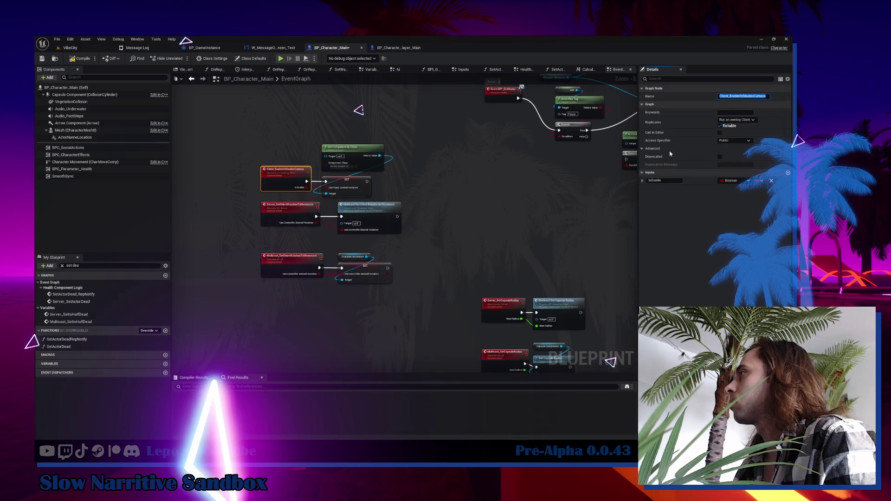
{"action": "right_click", "coordinate": [445, 213]}
{"action": "type", "text": "Client_EnableOrDisableCamera"}
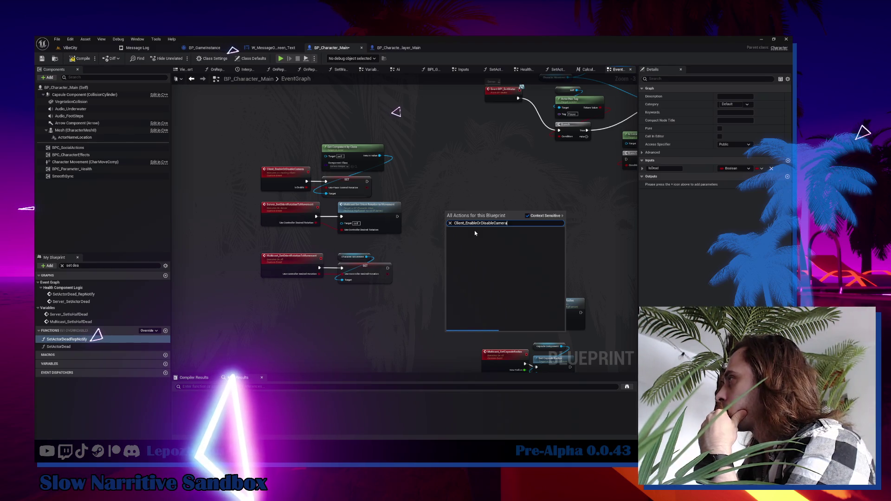
{"action": "left_click", "coordinate": [481, 245]}
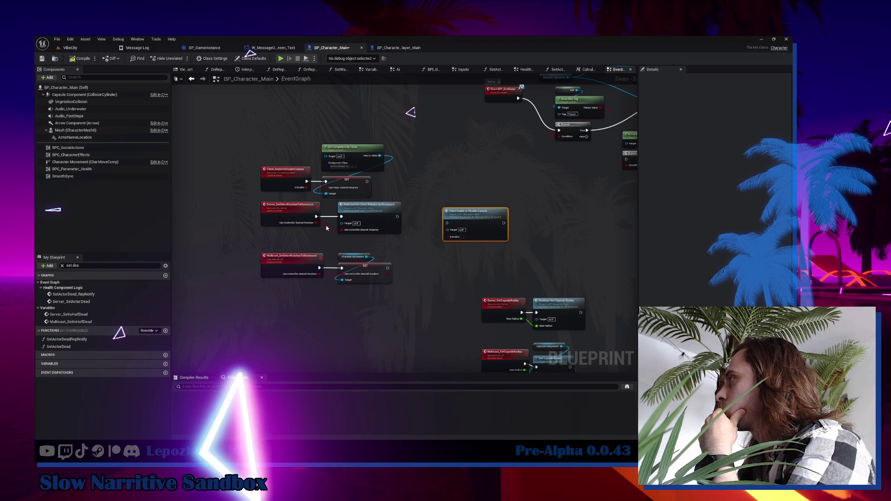
{"action": "mouse_move", "coordinate": [398, 216]}
{"action": "left_mouse_down"}
{"action": "mouse_move", "coordinate": [446, 227]}
{"action": "mouse_move", "coordinate": [437, 214]}
{"action": "left_mouse_up"}
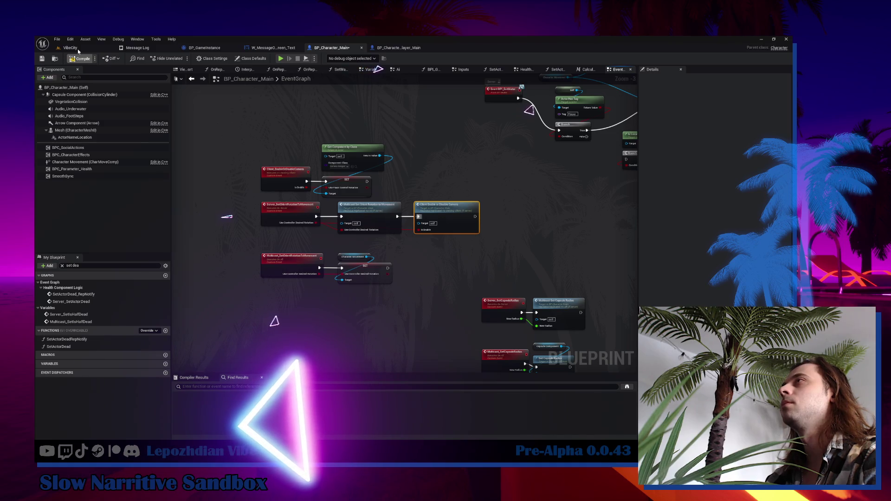
Play VibeCity until the 'Resurection In' death countdown appears, then stop and return to the blueprints.
{"action": "left_click", "coordinate": [77, 48]}
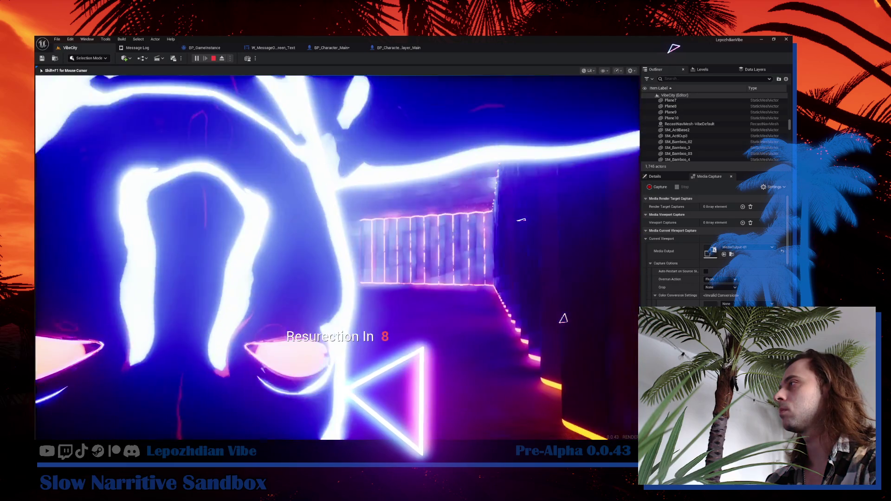
{"action": "key", "text": "shift+F1"}
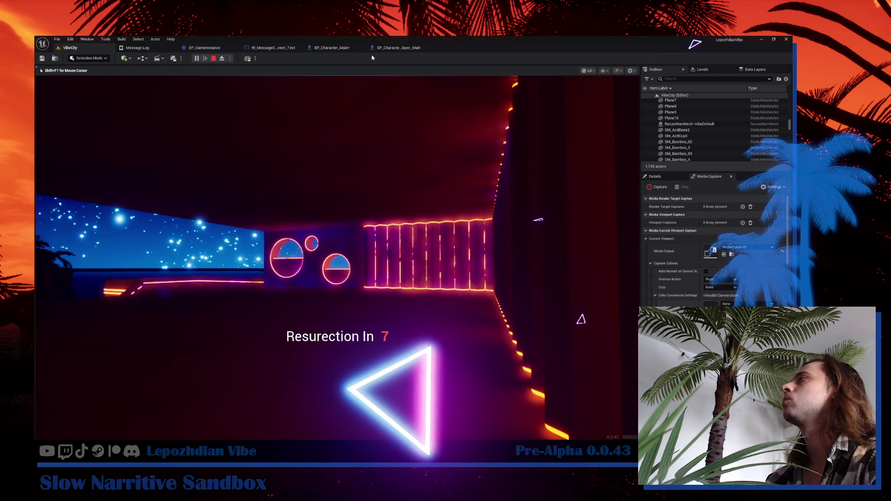
{"action": "key", "text": "Escape"}
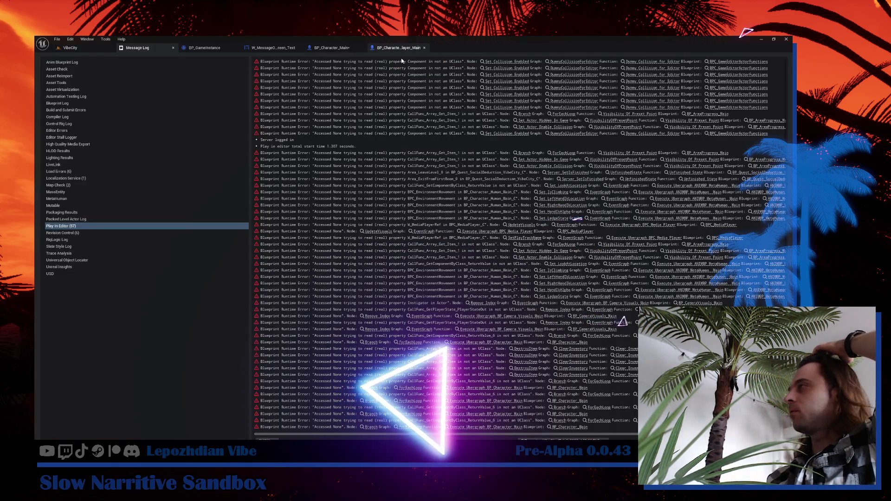
{"action": "left_click", "coordinate": [399, 48]}
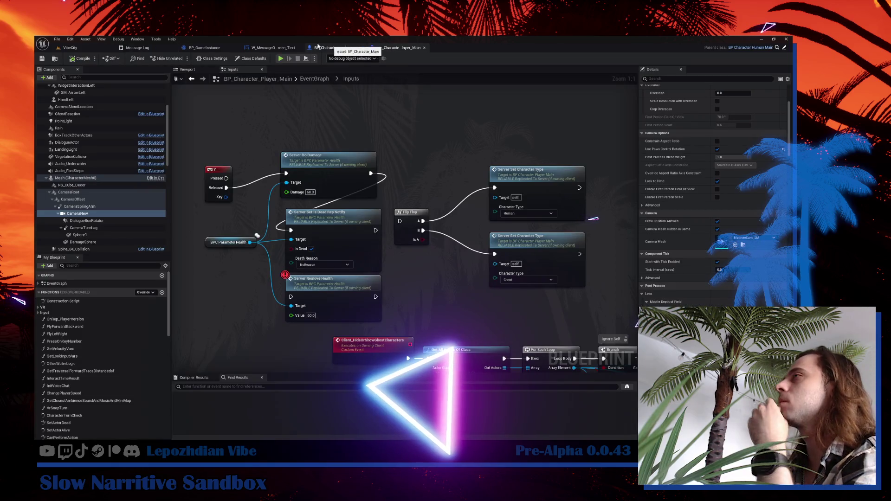
{"action": "left_click", "coordinate": [272, 48]}
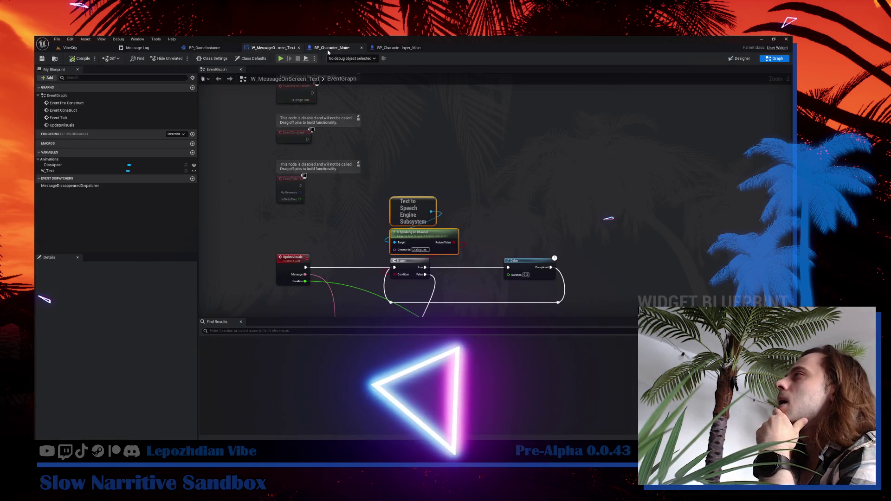
{"action": "left_click", "coordinate": [330, 48]}
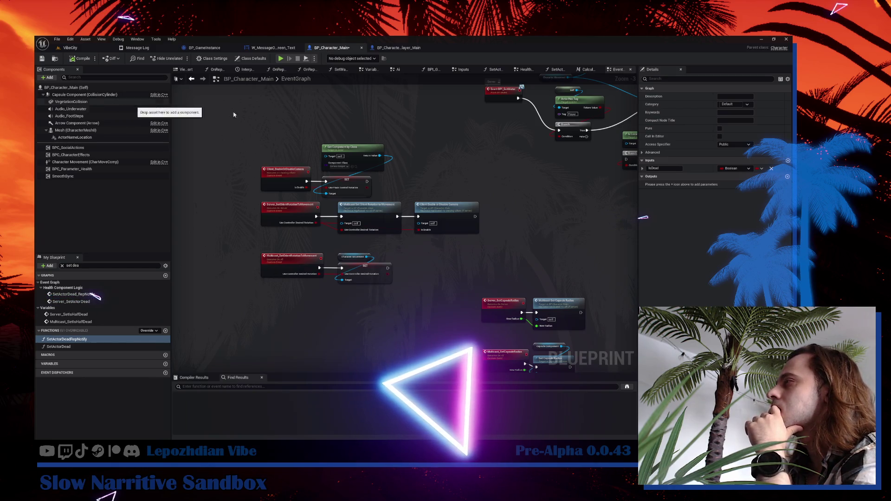
Search BP_Character_Player_Main's camera Details for 'use', then view CameraSpringArm's Inherit Pitch, Yaw and Roll.
{"action": "left_click", "coordinate": [466, 215]}
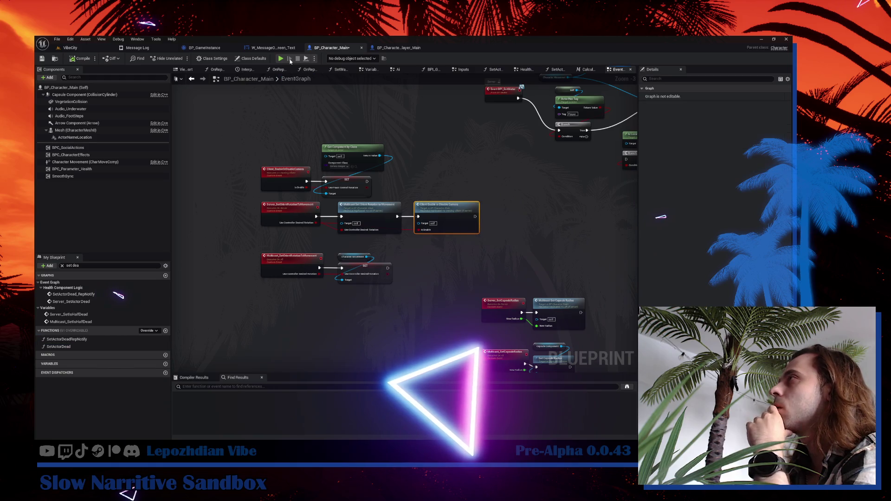
{"action": "left_click", "coordinate": [393, 49]}
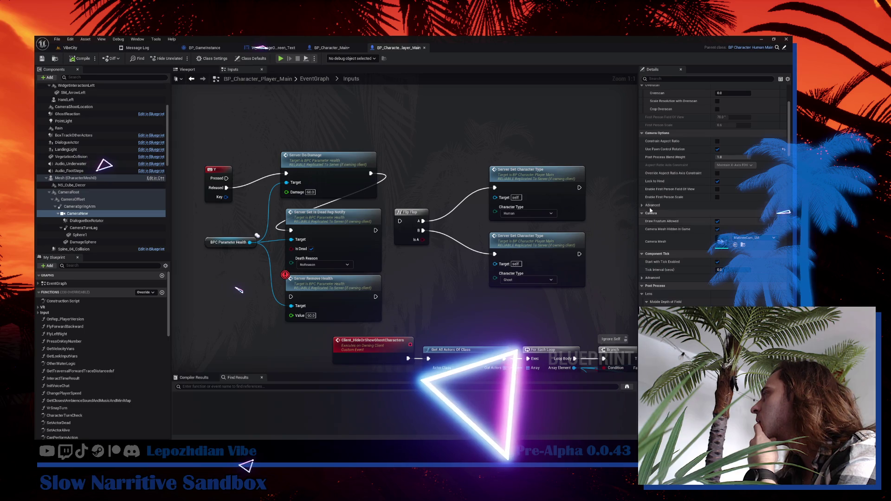
{"action": "left_click", "coordinate": [649, 205]}
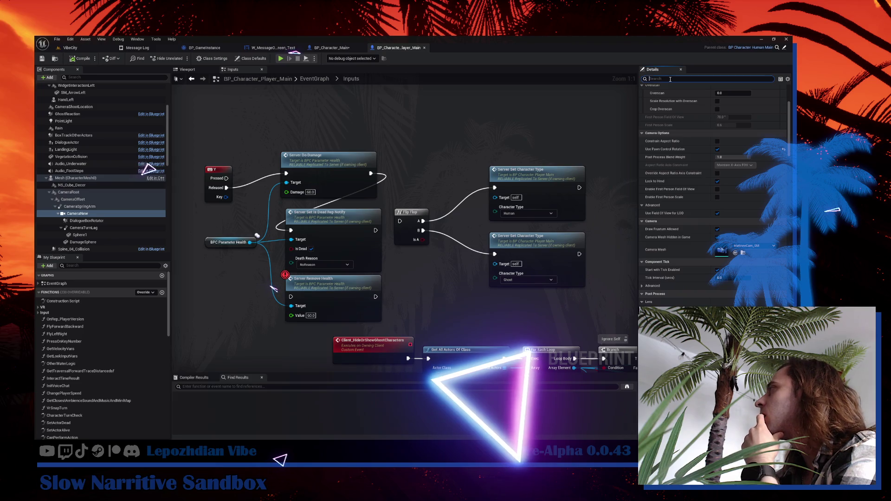
{"action": "type", "text": "yaw"}
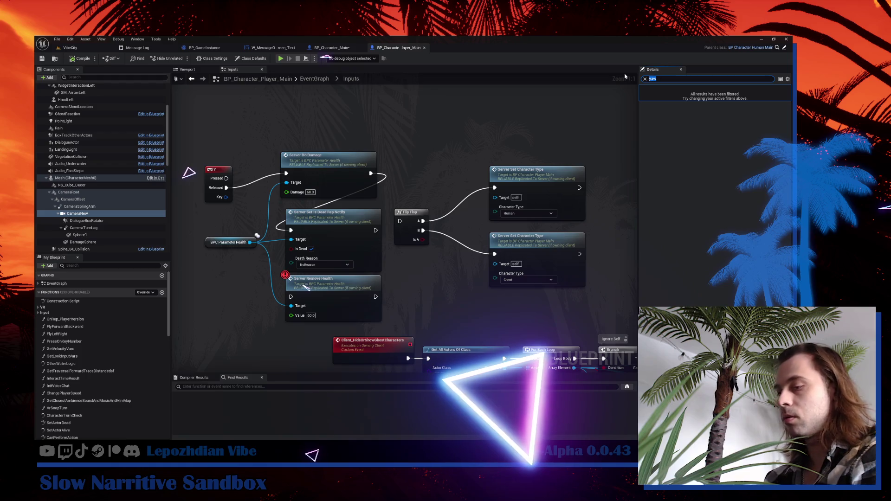
{"action": "type", "text": "rota"}
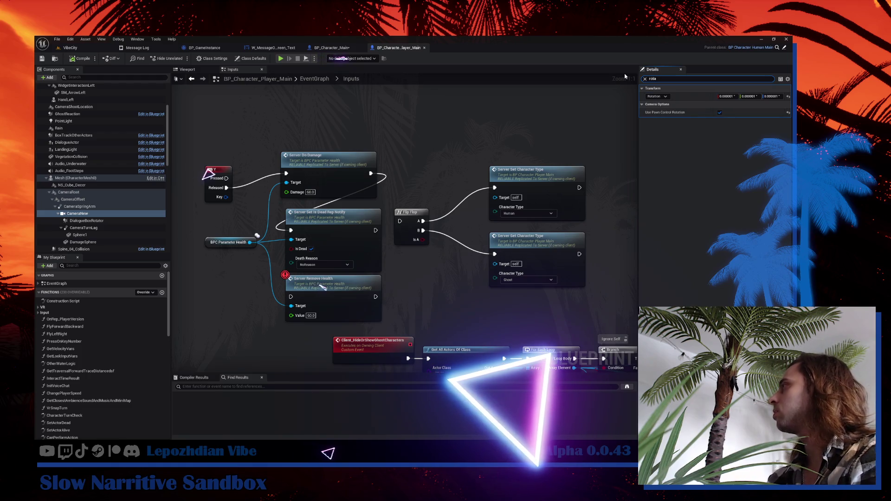
{"action": "key", "text": "BackSpace"}
{"action": "key", "text": "BackSpace"}
{"action": "type", "text": "use"}
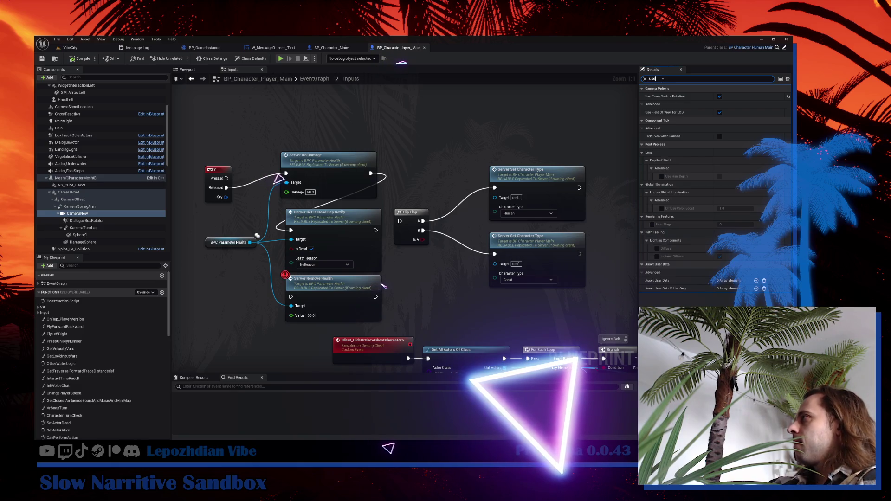
{"action": "left_click", "coordinate": [645, 80]}
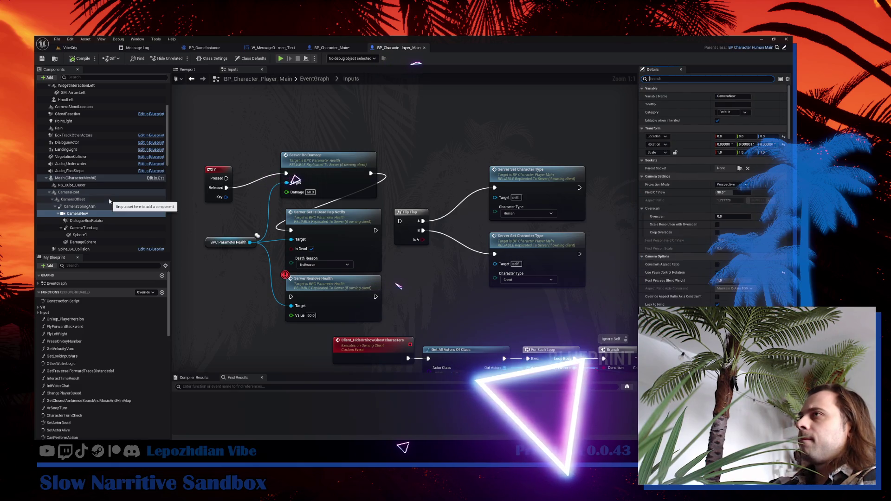
{"action": "left_click", "coordinate": [92, 207]}
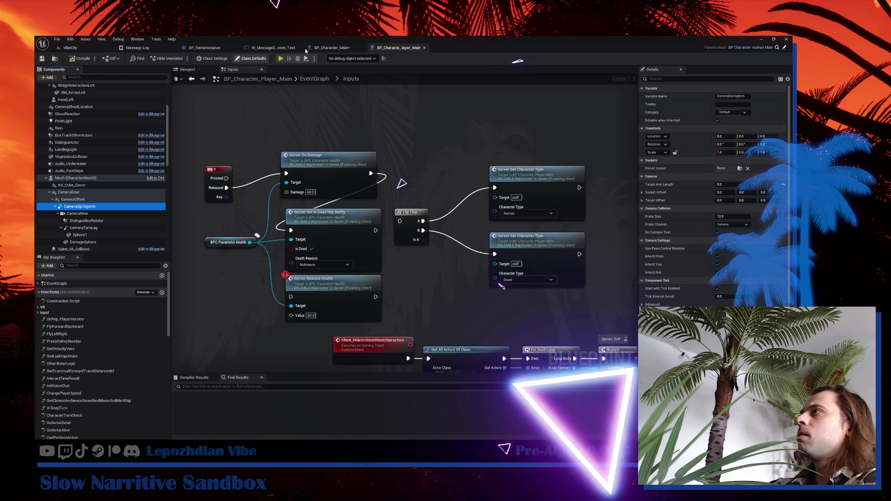
{"action": "left_click", "coordinate": [332, 47]}
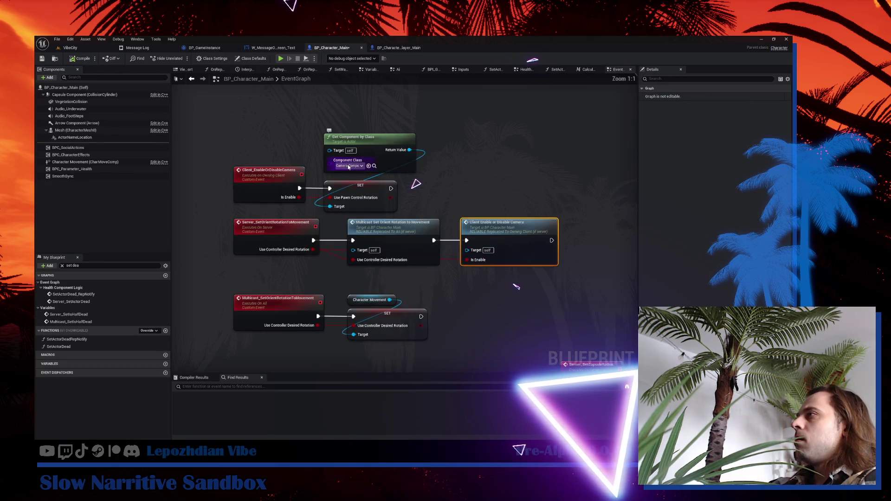
Change the Get Component by Class node's class to Spring Arm Component.
{"action": "scroll", "coordinate": [358, 166], "scroll_direction": "up", "scroll_amount": 3}
{"action": "left_click", "coordinate": [348, 166]}
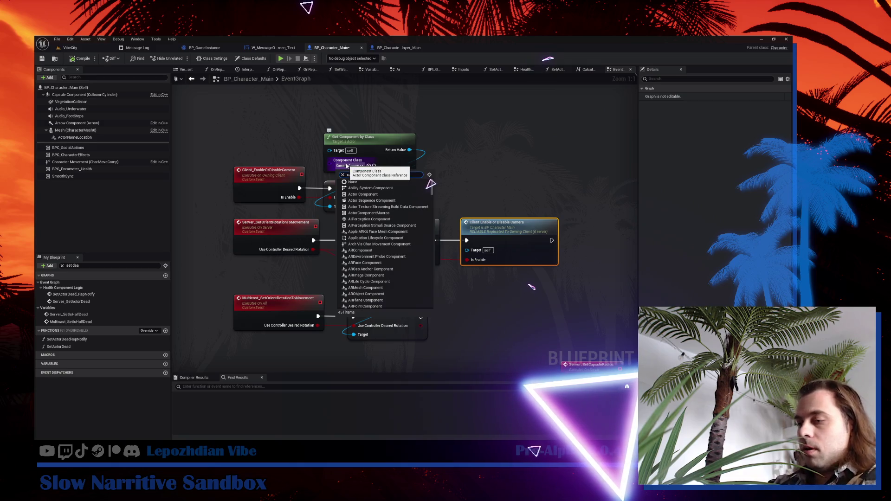
{"action": "type", "text": "camera sp"}
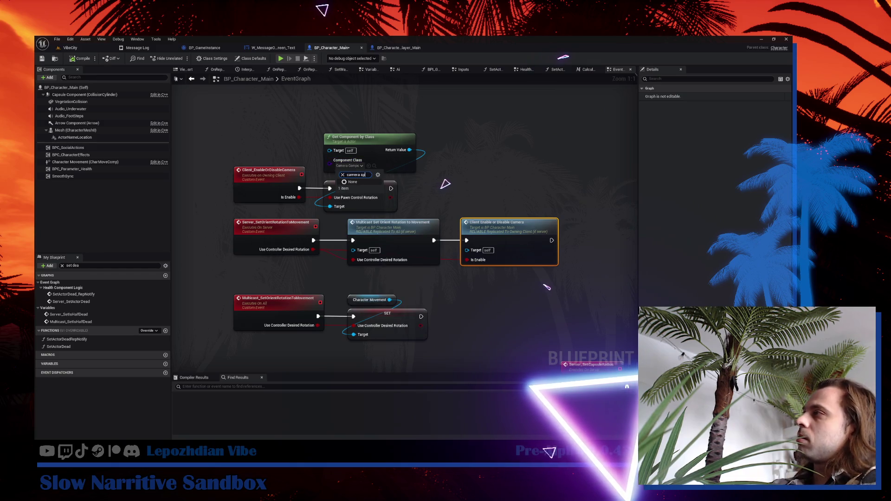
{"action": "key", "text": "BackSpace"}
{"action": "key", "text": "BackSpace"}
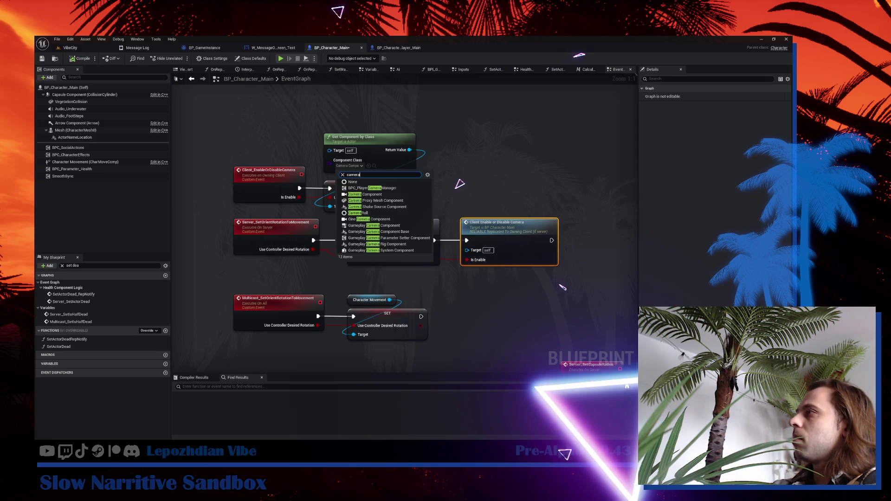
{"action": "key", "text": "ctrl+a"}
{"action": "type", "text": "sprin"}
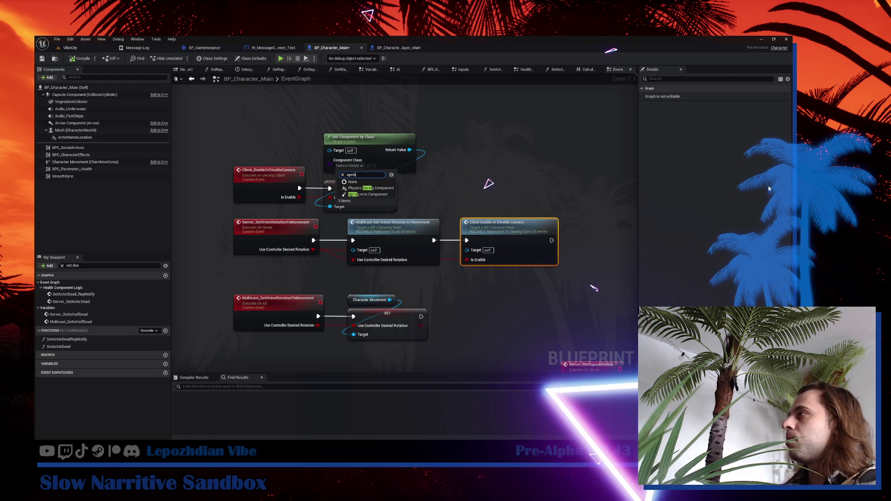
{"action": "left_click", "coordinate": [377, 195]}
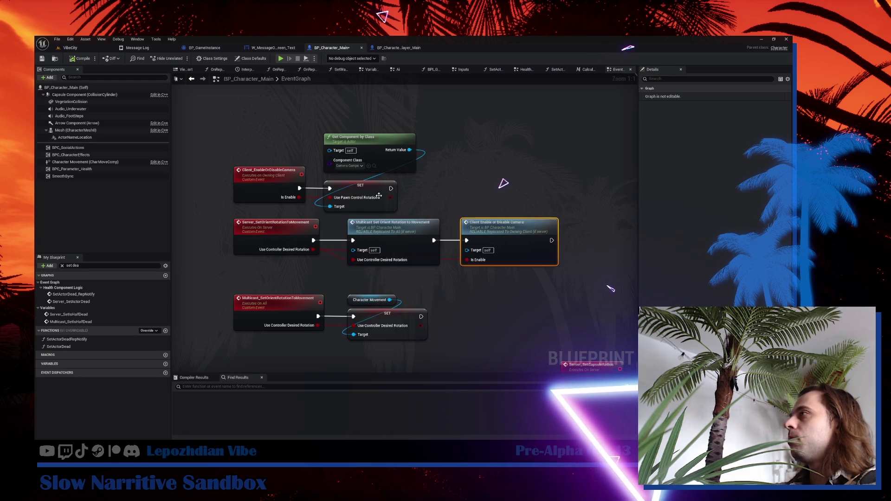
Add spring arm Set Inherit Pitch and Set Inherit Roll nodes, chained from the camera event.
{"action": "mouse_move", "coordinate": [409, 150]}
{"action": "left_mouse_down"}
{"action": "mouse_move", "coordinate": [446, 154]}
{"action": "mouse_move", "coordinate": [441, 145]}
{"action": "left_mouse_up"}
{"action": "type", "text": "set inh"}
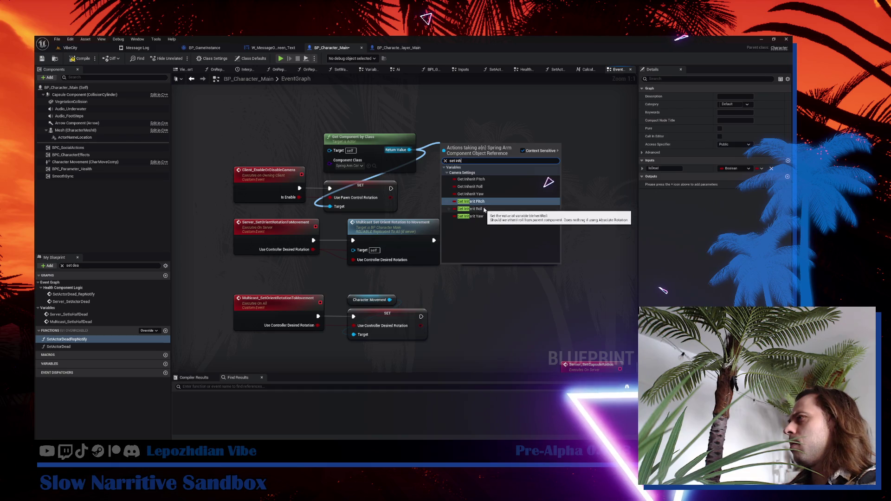
{"action": "key", "text": "Return"}
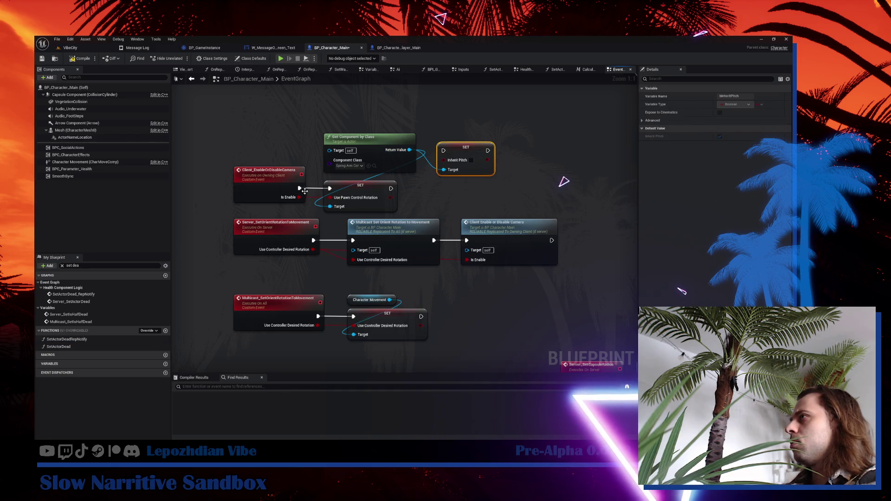
{"action": "mouse_move", "coordinate": [299, 188]}
{"action": "left_mouse_down"}
{"action": "mouse_move", "coordinate": [428, 149]}
{"action": "mouse_move", "coordinate": [442, 154]}
{"action": "mouse_move", "coordinate": [432, 162]}
{"action": "mouse_move", "coordinate": [419, 147]}
{"action": "mouse_move", "coordinate": [451, 122]}
{"action": "left_mouse_up"}
{"action": "type", "text": "set inh"}
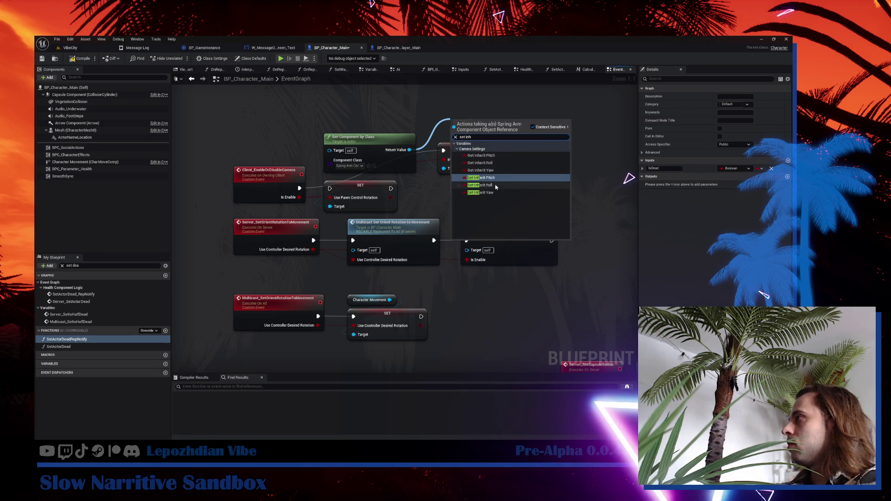
{"action": "left_click", "coordinate": [479, 184]}
{"action": "left_click_drag", "start_coordinate": [473, 121], "coordinate": [526, 133]}
{"action": "mouse_move", "coordinate": [481, 160]}
{"action": "left_mouse_down"}
{"action": "mouse_move", "coordinate": [506, 145]}
{"action": "mouse_move", "coordinate": [505, 136]}
{"action": "left_mouse_up"}
Add a Set Inherit Yaw node after Inherit Roll and compile BP_Character_Main.
{"action": "left_click", "coordinate": [437, 148]}
{"action": "left_click_drag", "start_coordinate": [409, 150], "coordinate": [440, 113]}
{"action": "type", "text": "set inh"}
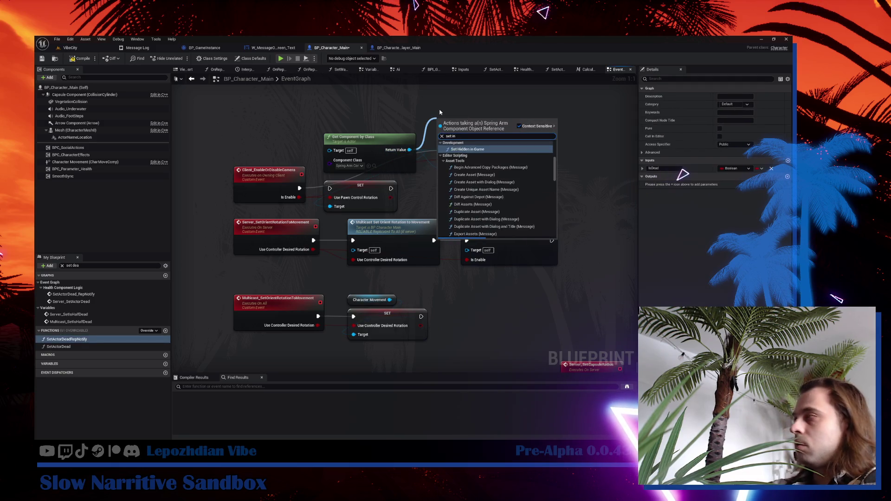
{"action": "left_click", "coordinate": [467, 192]}
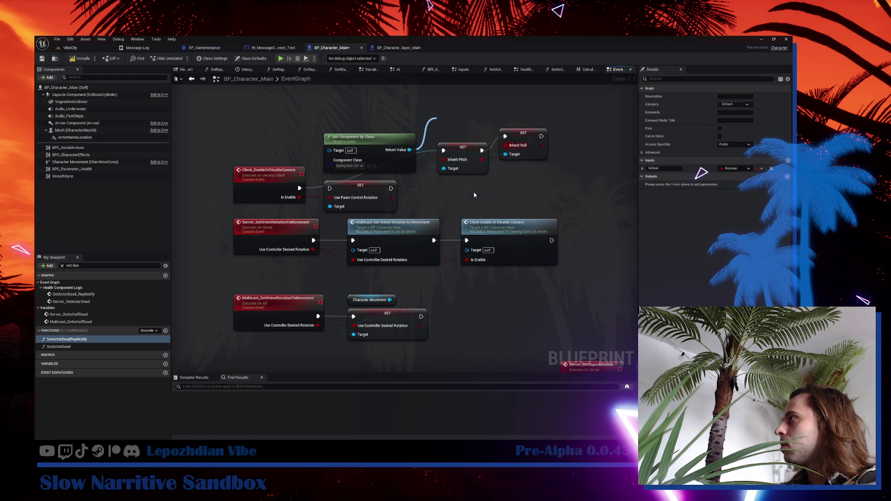
{"action": "mouse_move", "coordinate": [459, 122]}
{"action": "left_mouse_down"}
{"action": "mouse_move", "coordinate": [582, 127]}
{"action": "mouse_move", "coordinate": [546, 147]}
{"action": "mouse_move", "coordinate": [562, 127]}
{"action": "left_mouse_up"}
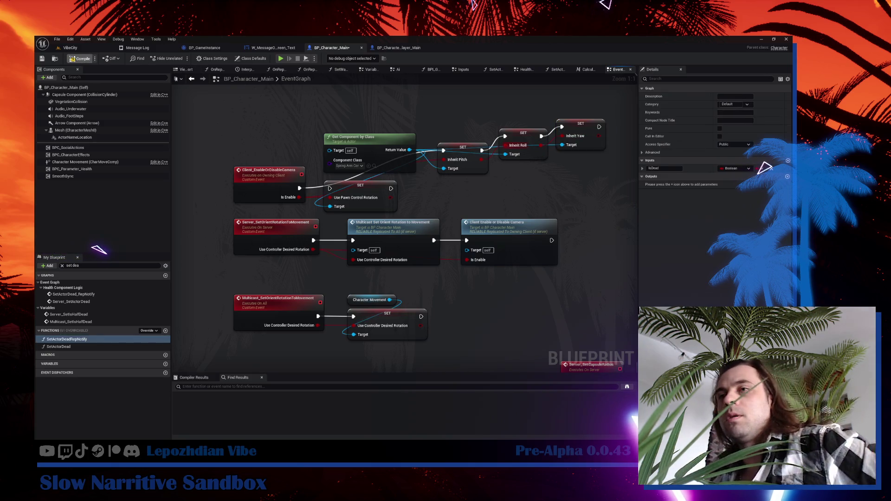
{"action": "left_click", "coordinate": [83, 60]}
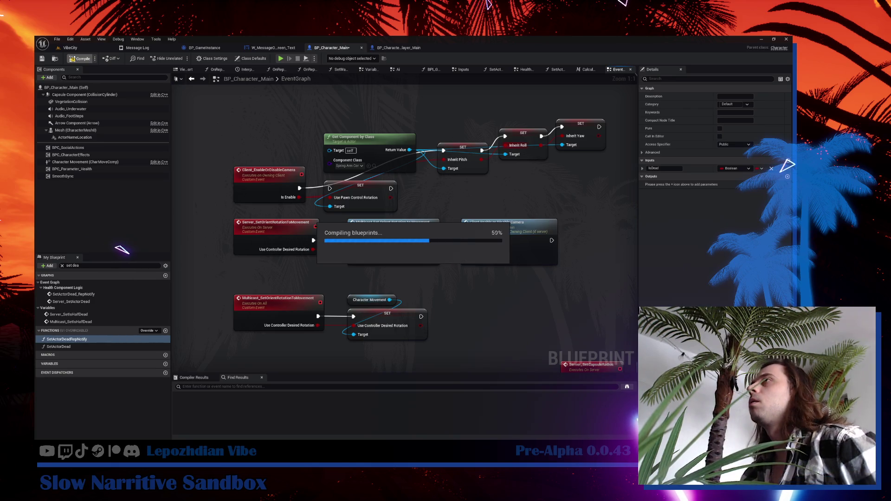
{"action": "left_click", "coordinate": [75, 48]}
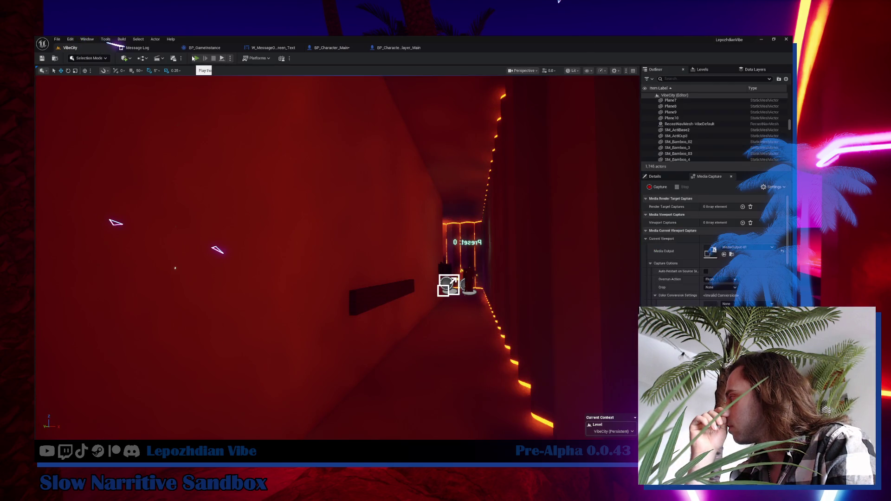
{"action": "left_click", "coordinate": [192, 58]}
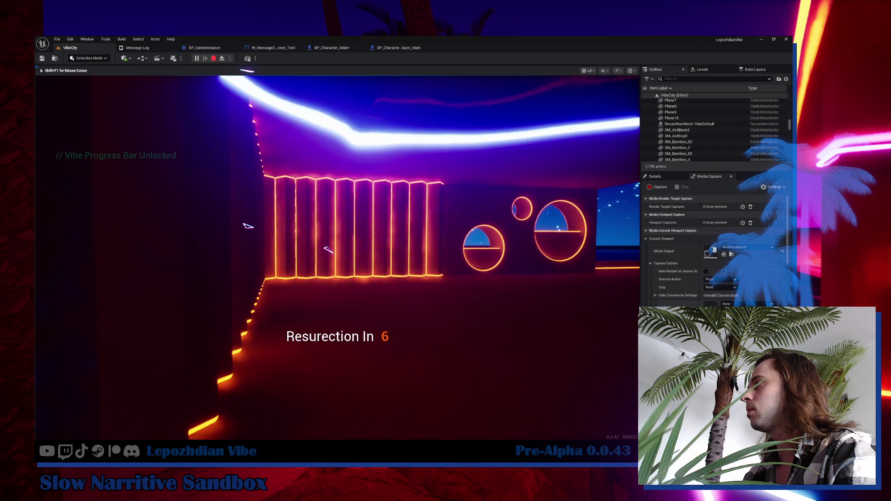
{"action": "key", "text": "Escape"}
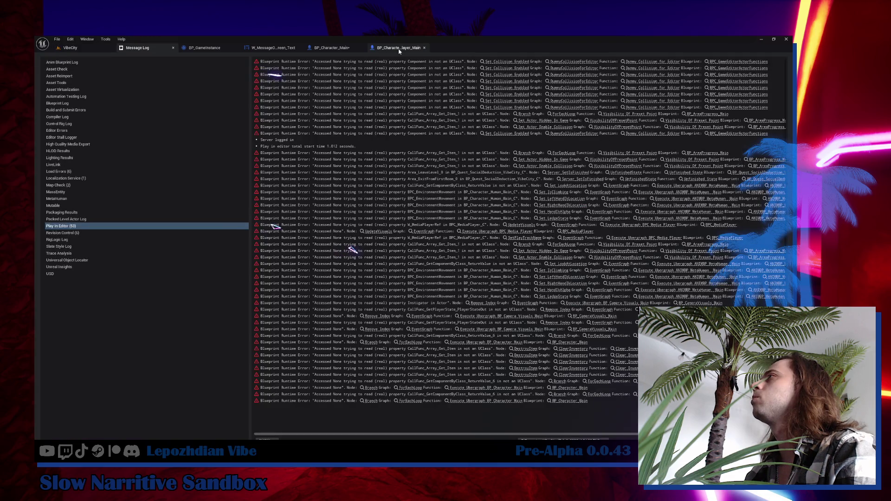
{"action": "left_click", "coordinate": [398, 48]}
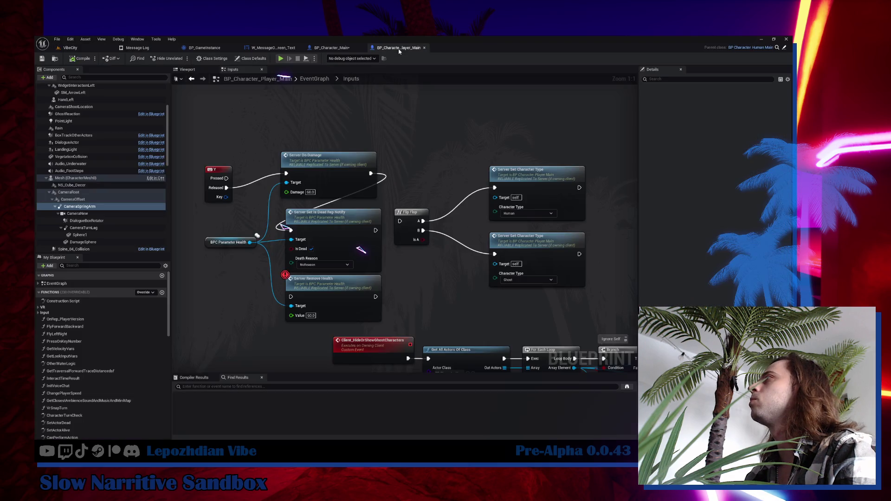
{"action": "left_click", "coordinate": [342, 49]}
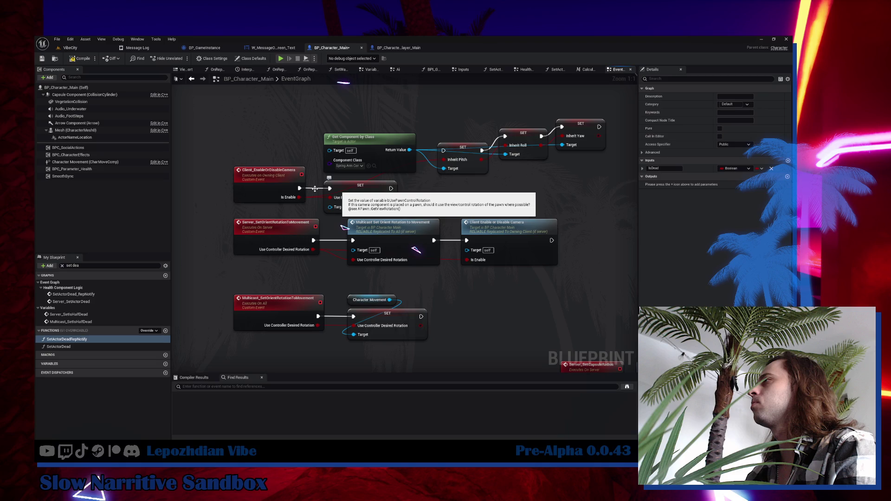
Paste a second Get Component by Class set to Camera Component and restore the SET exec chain.
{"action": "key", "text": "ctrl+z"}
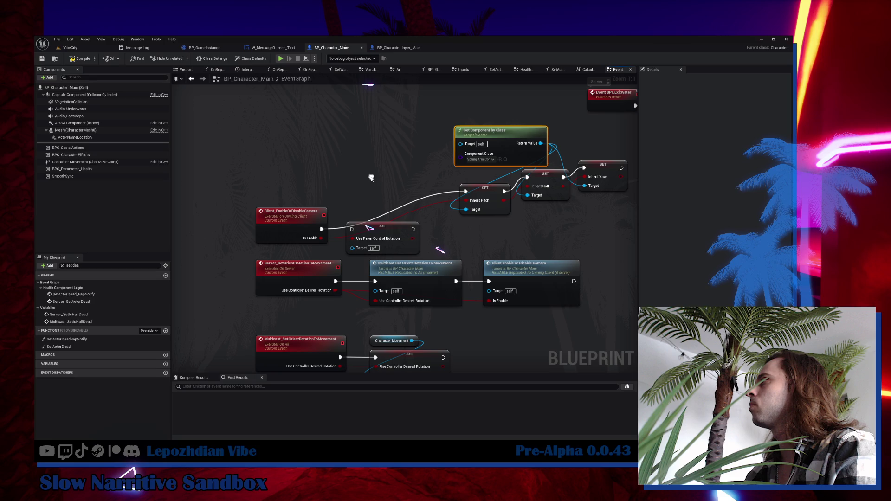
{"action": "key", "text": "ctrl+v"}
{"action": "left_click", "coordinate": [327, 179]}
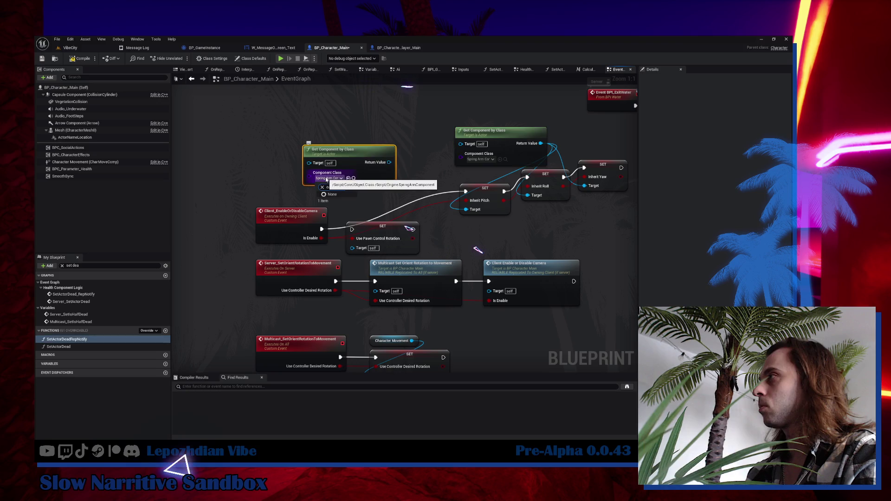
{"action": "type", "text": "camera"}
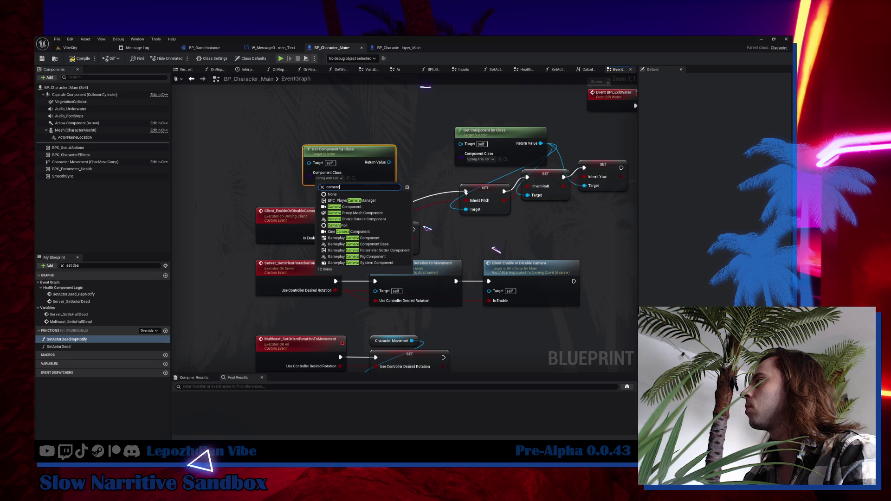
{"action": "left_click", "coordinate": [344, 206]}
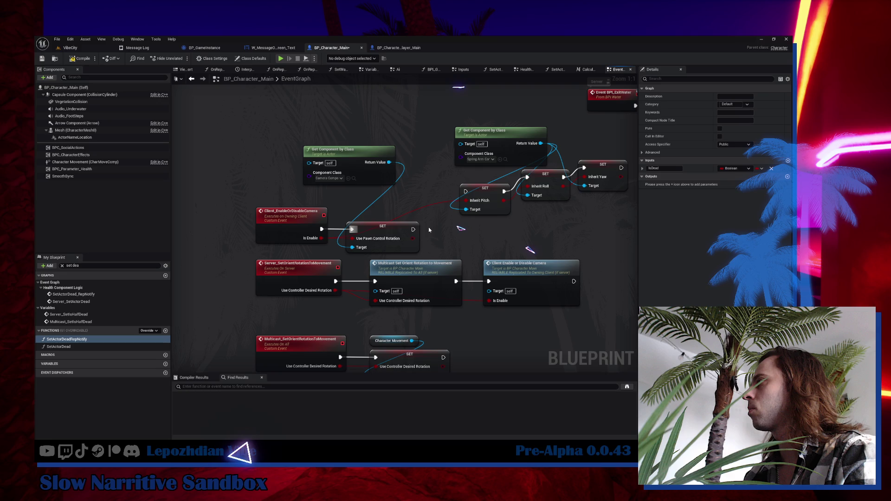
{"action": "key", "text": "ctrl+z"}
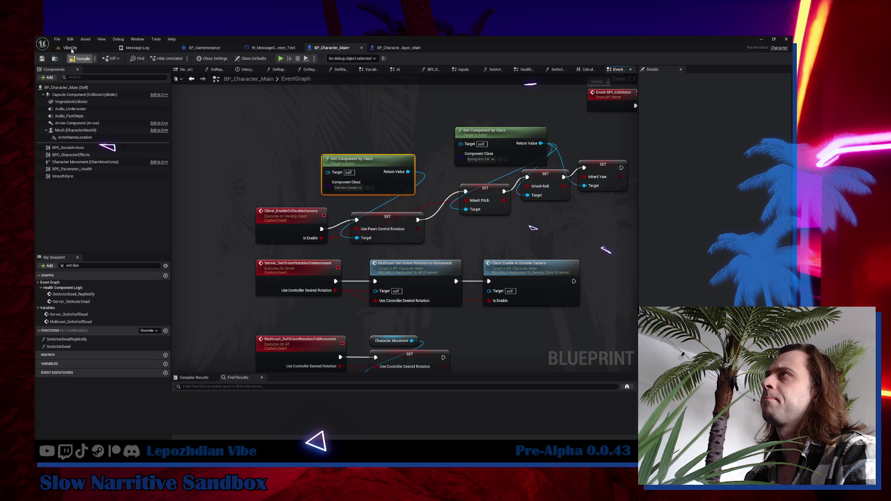
{"action": "left_click", "coordinate": [71, 48]}
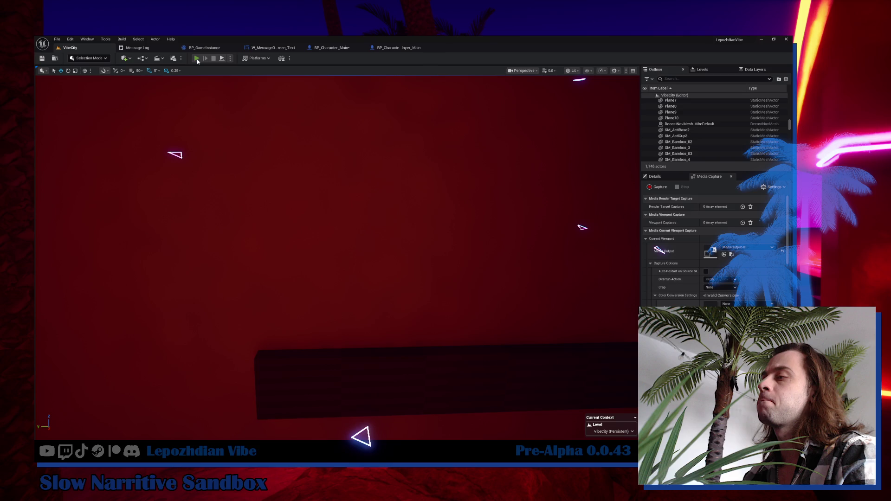
{"action": "left_click", "coordinate": [197, 59]}
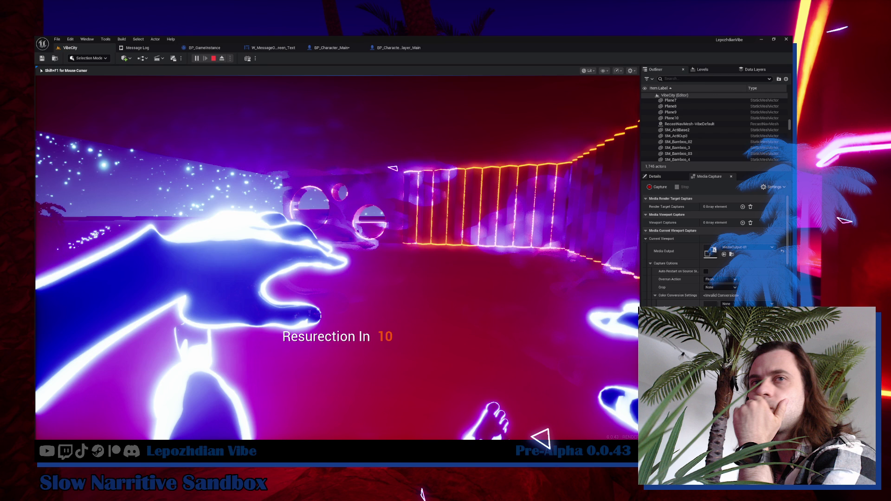
{"action": "key", "text": "Escape"}
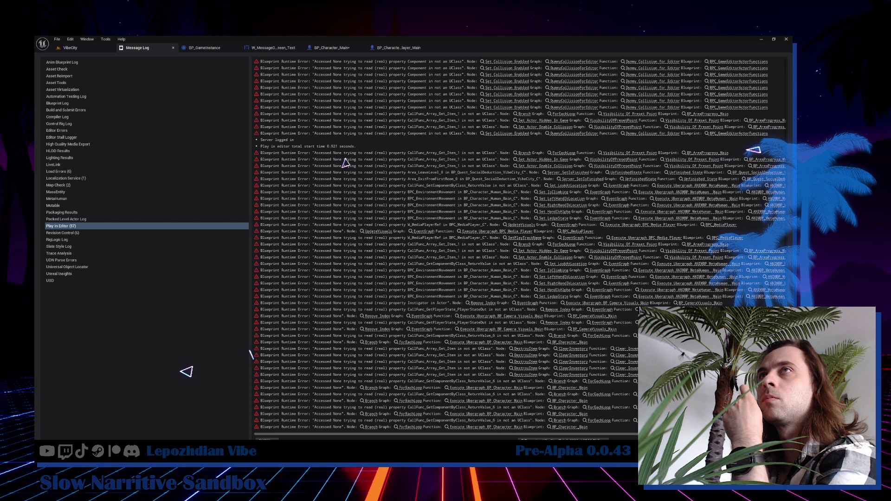
{"action": "left_click", "coordinate": [70, 47]}
{"action": "left_click", "coordinate": [387, 53]}
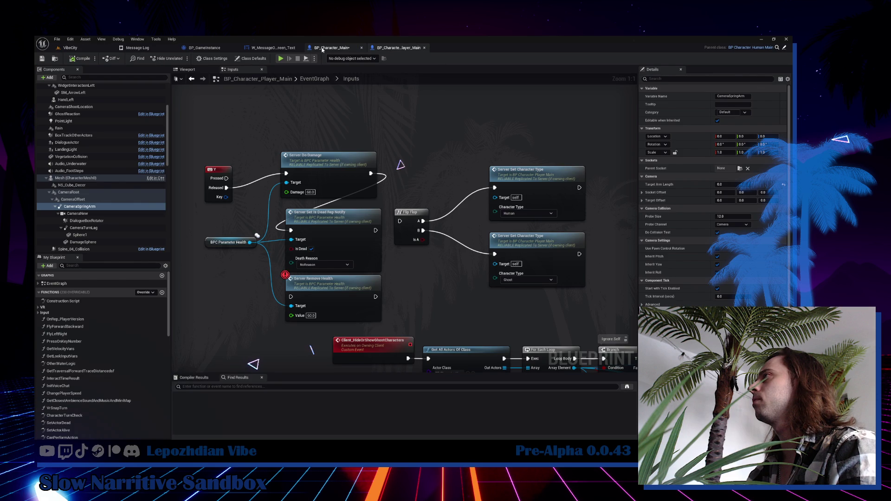
{"action": "left_click", "coordinate": [323, 49]}
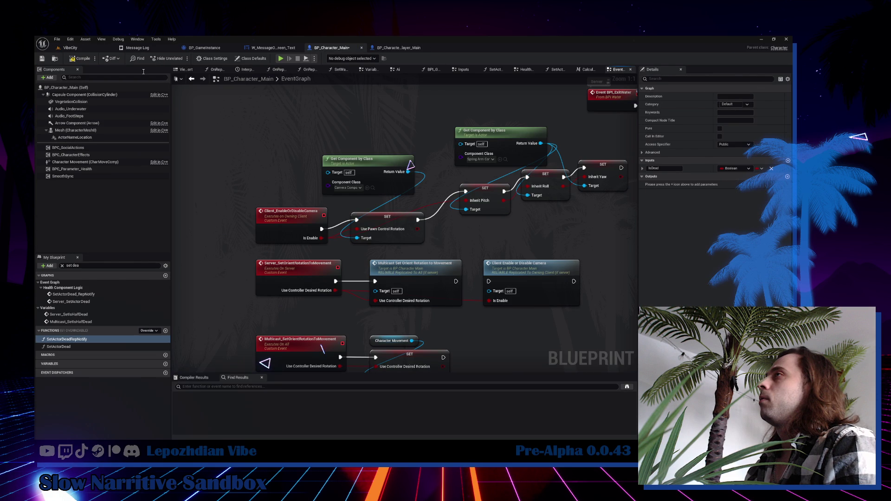